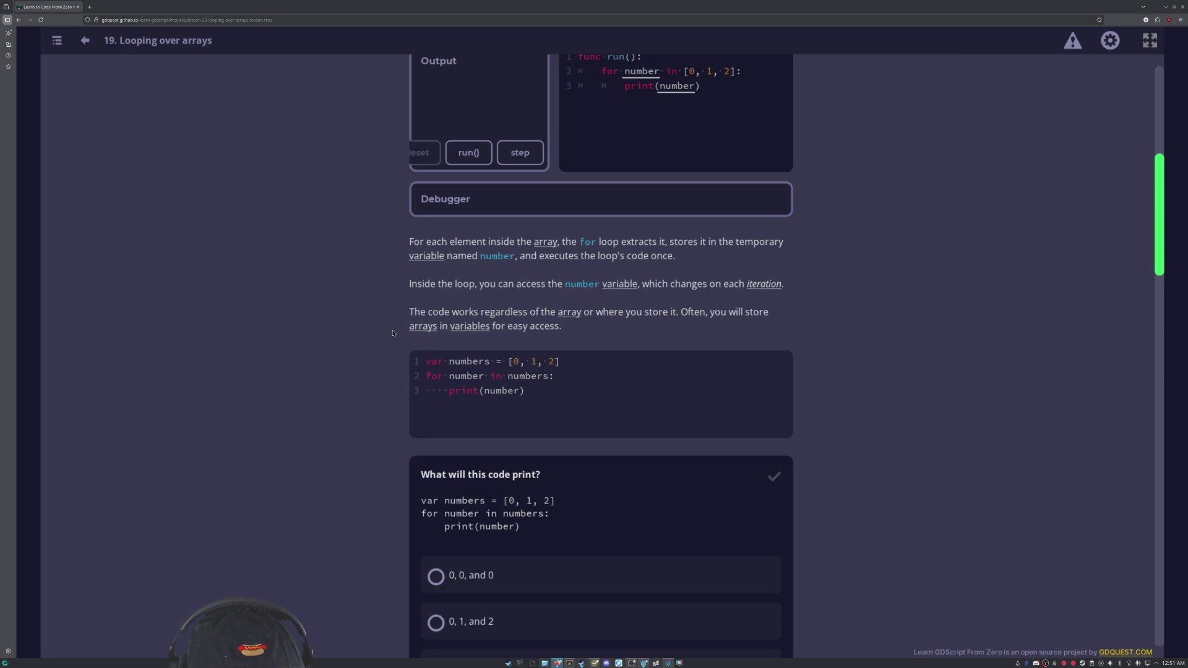
Scroll back and forth through the Looping over arrays lesson, past the unit-selection code, down to the Practices cards.
scroll(393, 333, "down", 15)
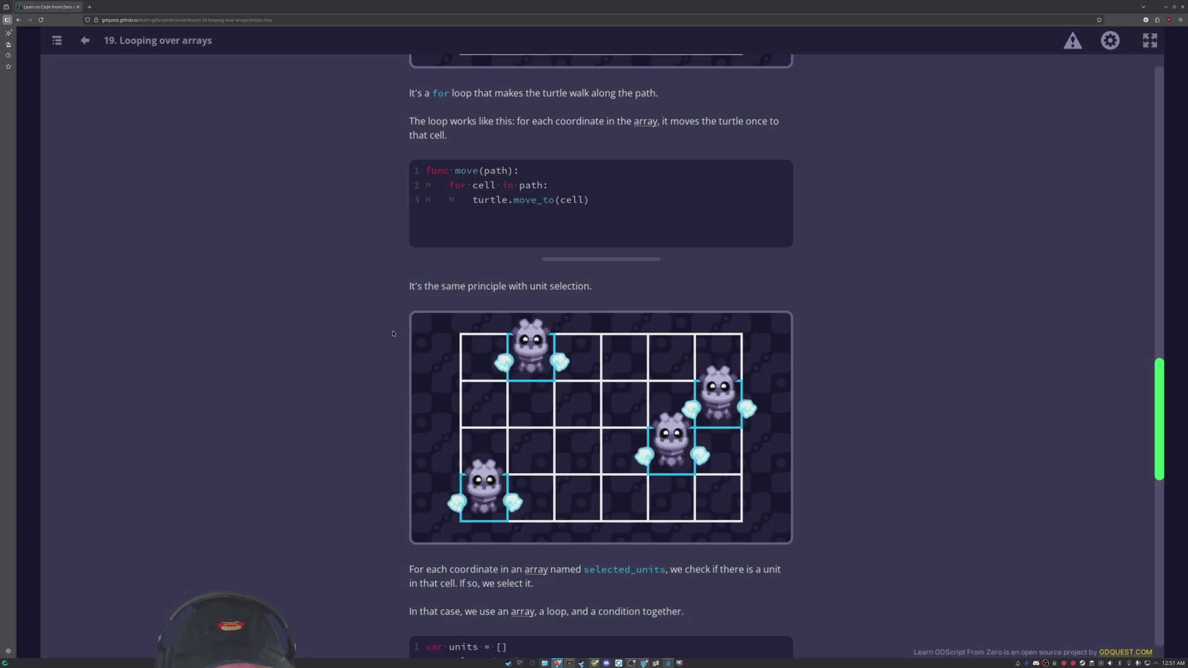
scroll(392, 333, "down", 5)
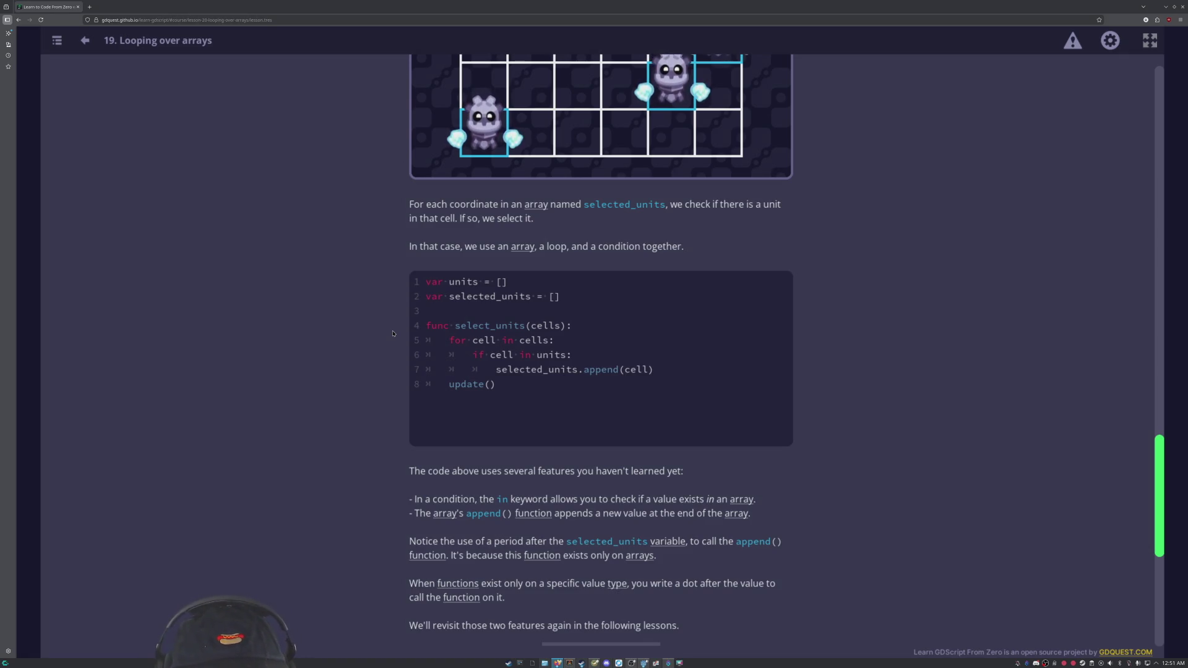
scroll(393, 334, "down", 3)
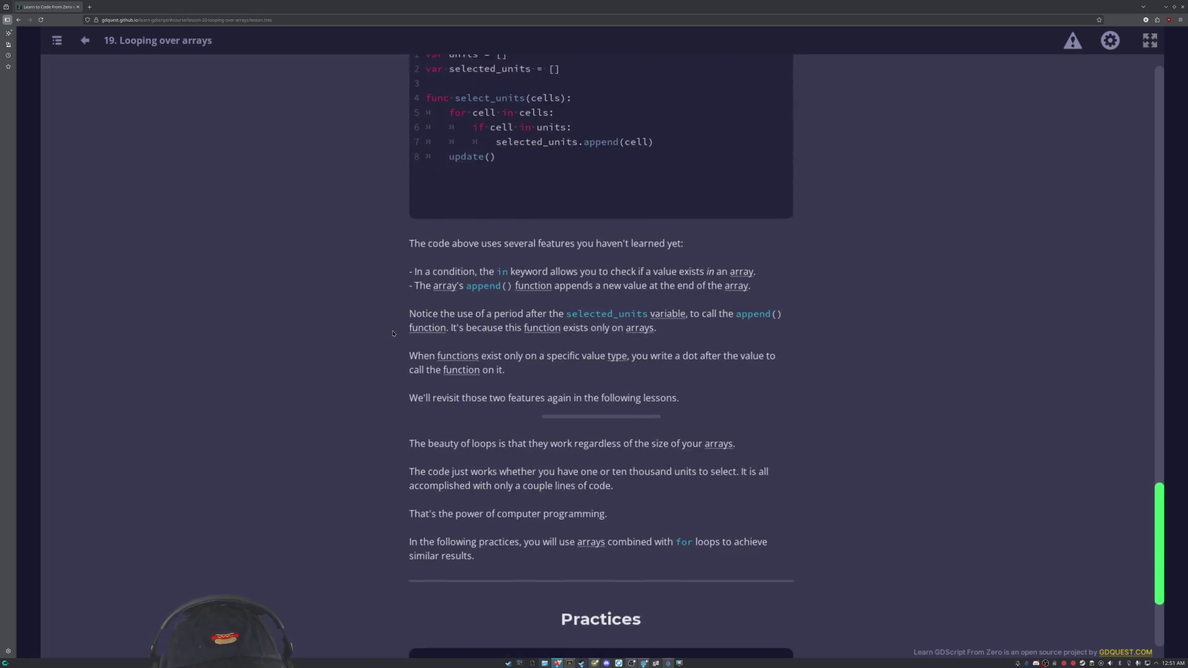
scroll(393, 333, "down", 3)
scroll(417, 292, "up", 5)
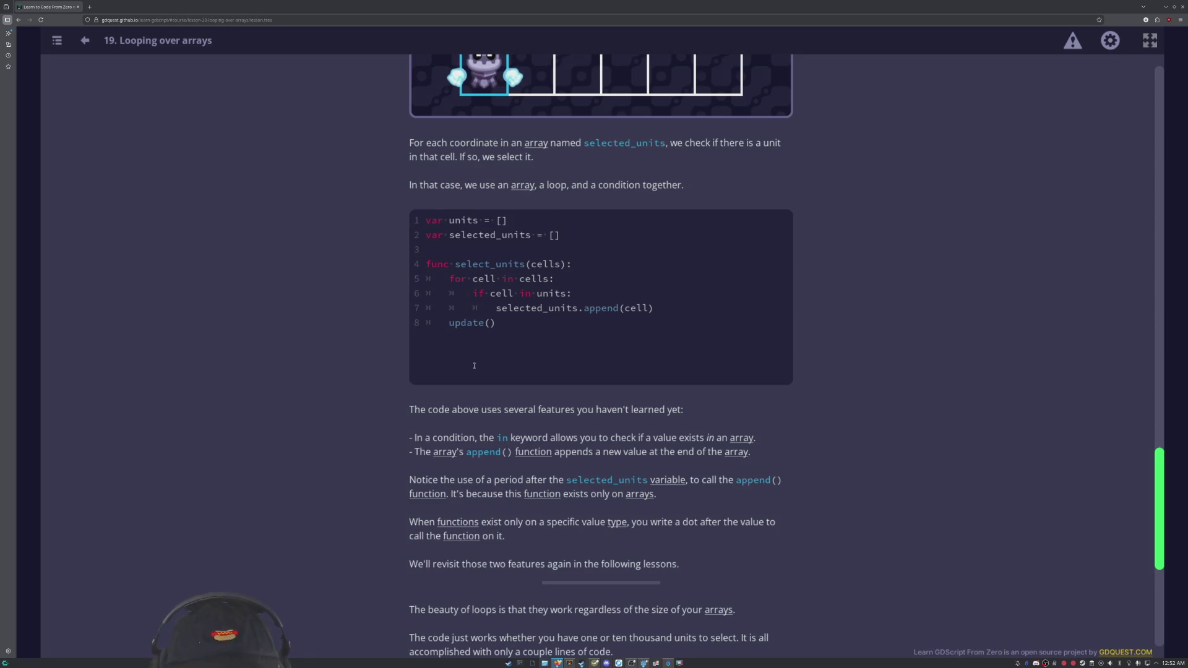
scroll(356, 367, "up", 2)
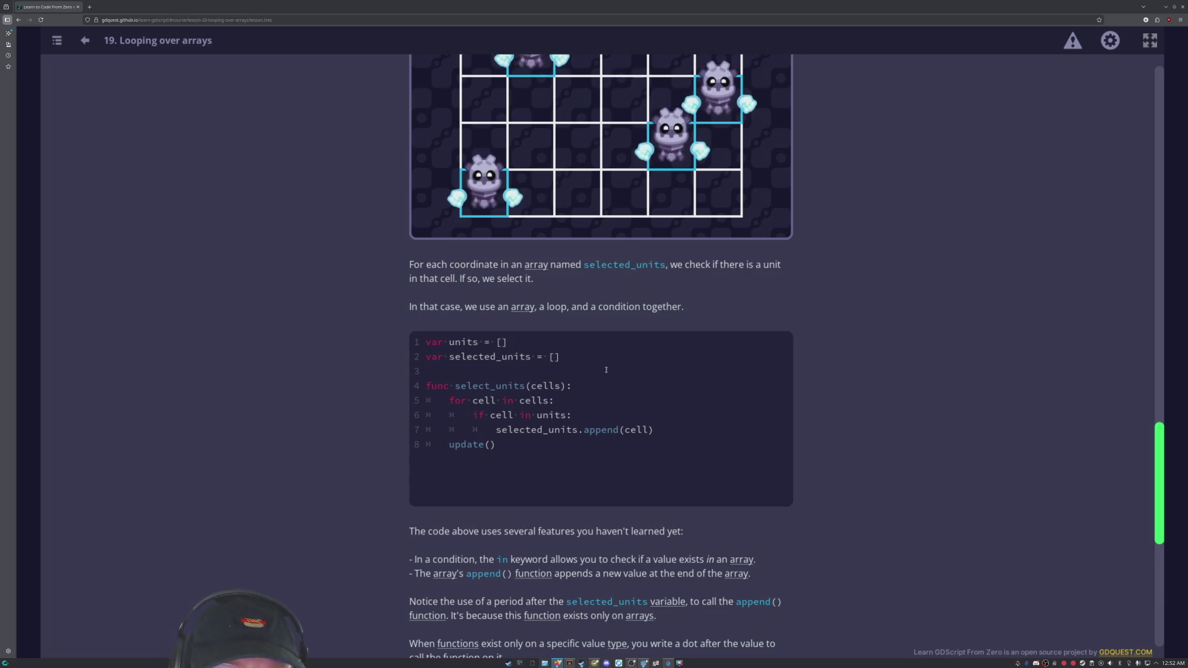
scroll(321, 396, "up", 8)
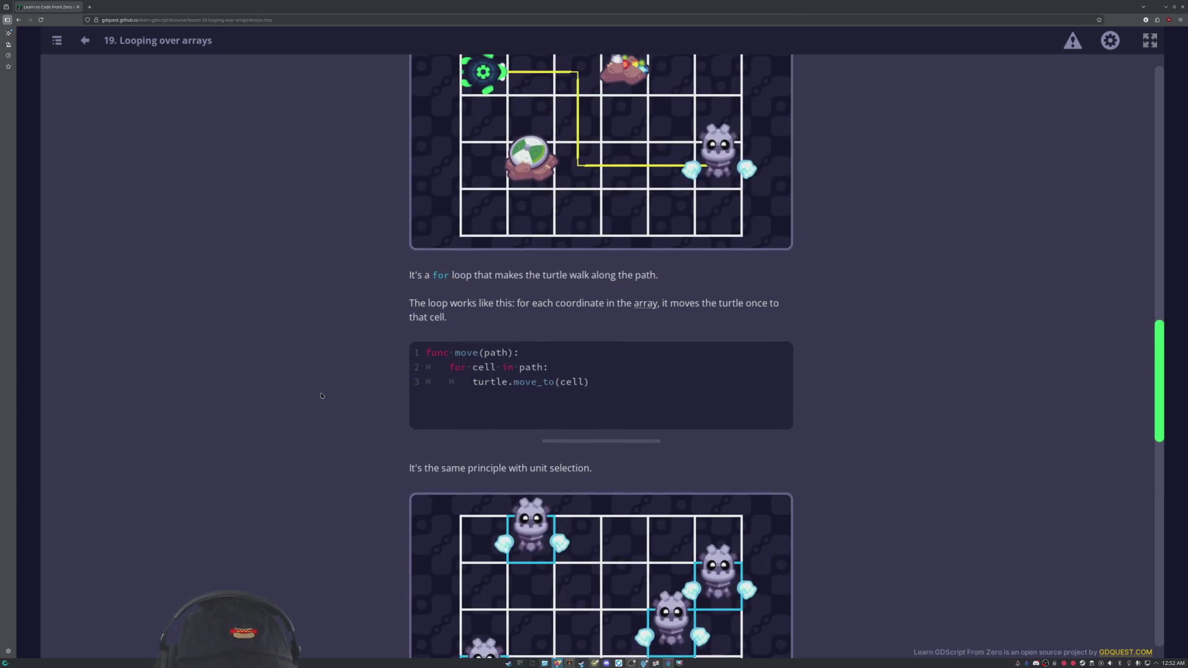
scroll(322, 395, "down", 4)
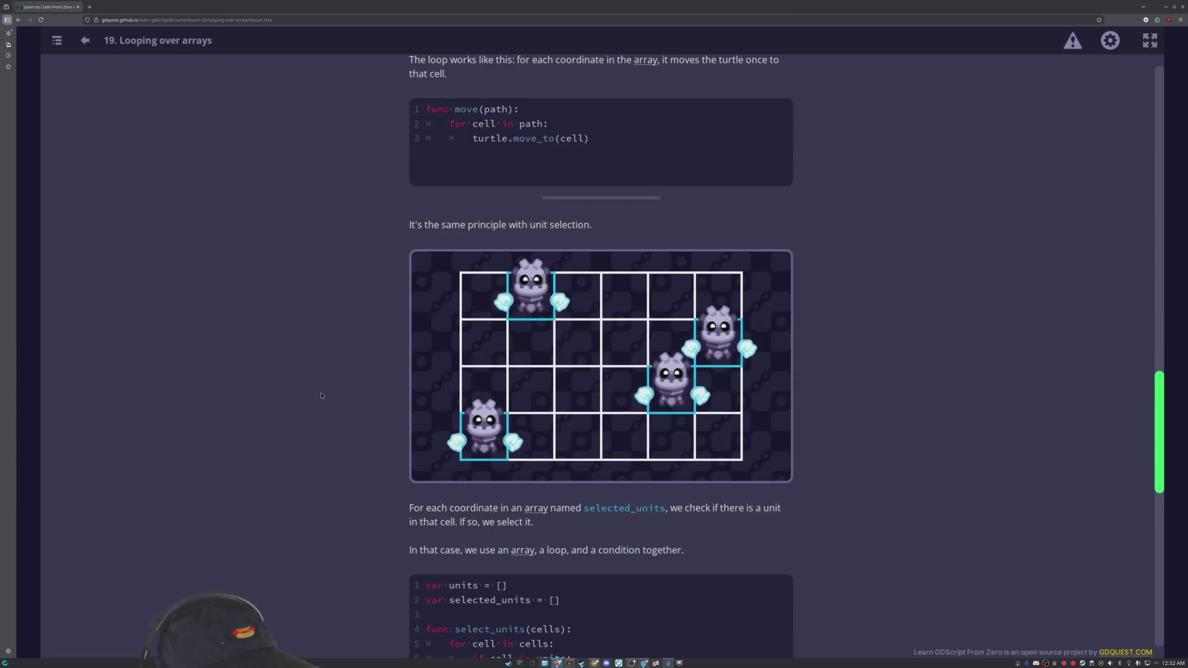
scroll(321, 395, "down", 2)
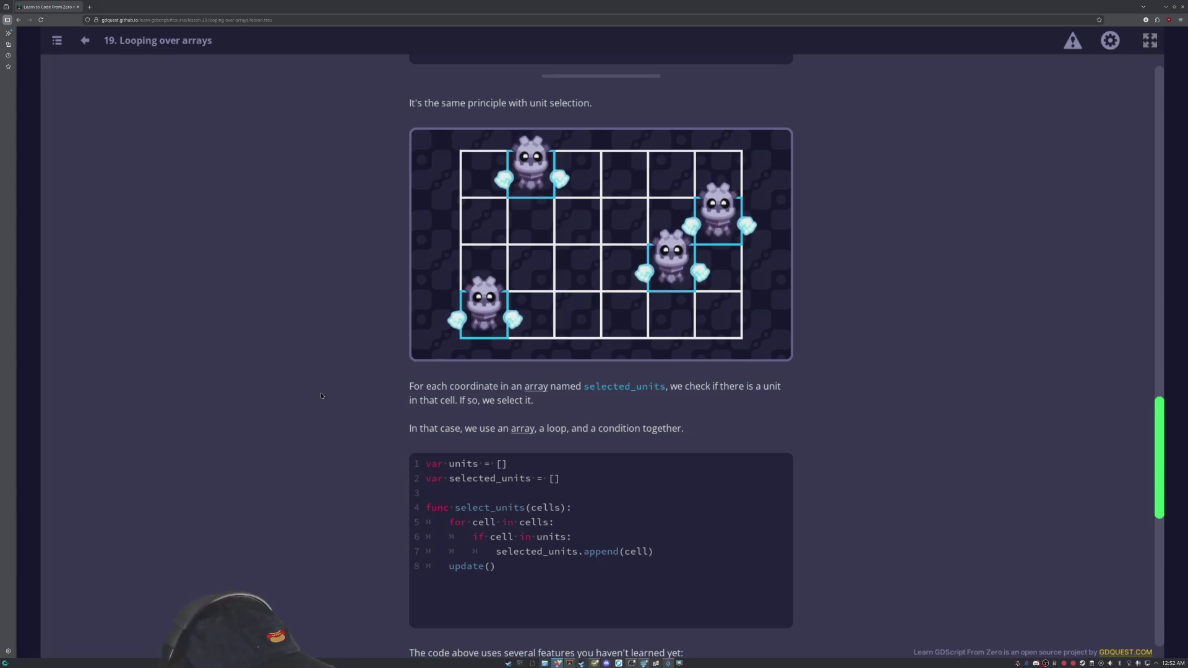
scroll(323, 396, "down", 3)
scroll(326, 400, "down", 3)
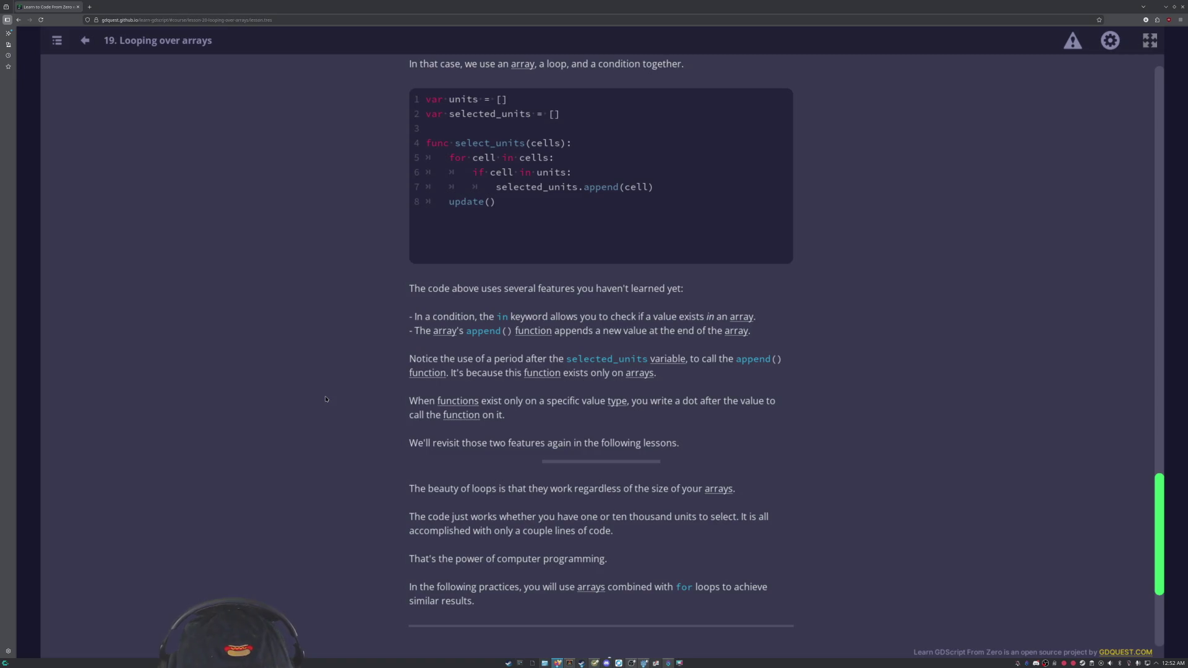
scroll(418, 428, "down", 2)
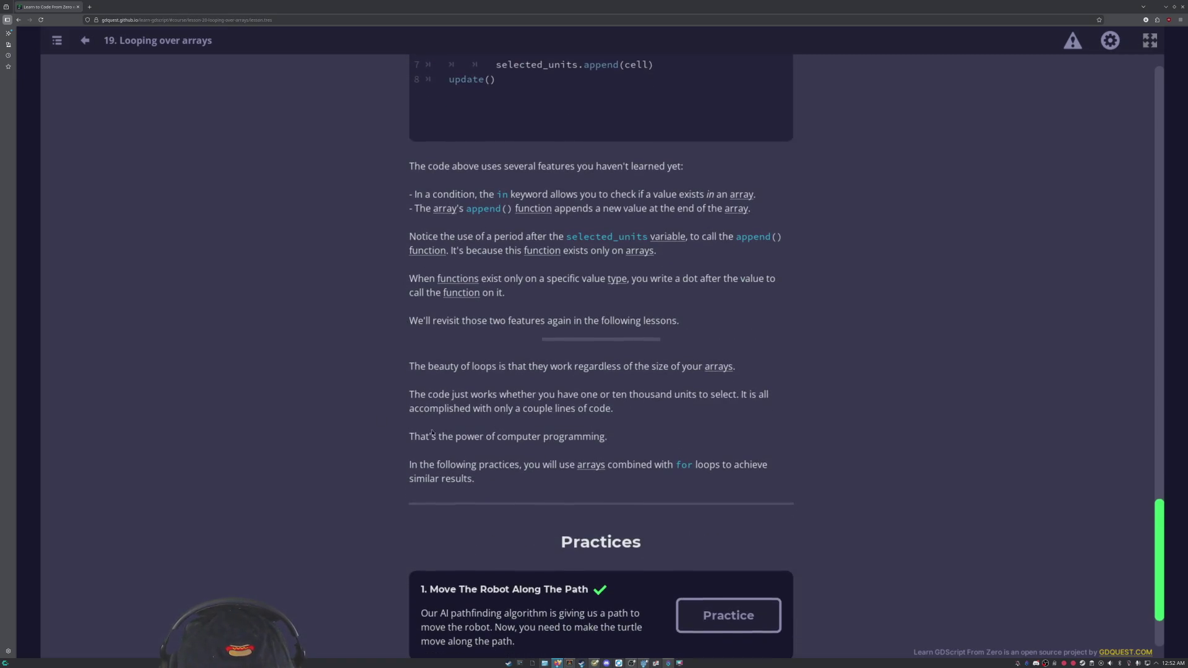
scroll(605, 467, "down", 2)
scroll(485, 466, "up", 10)
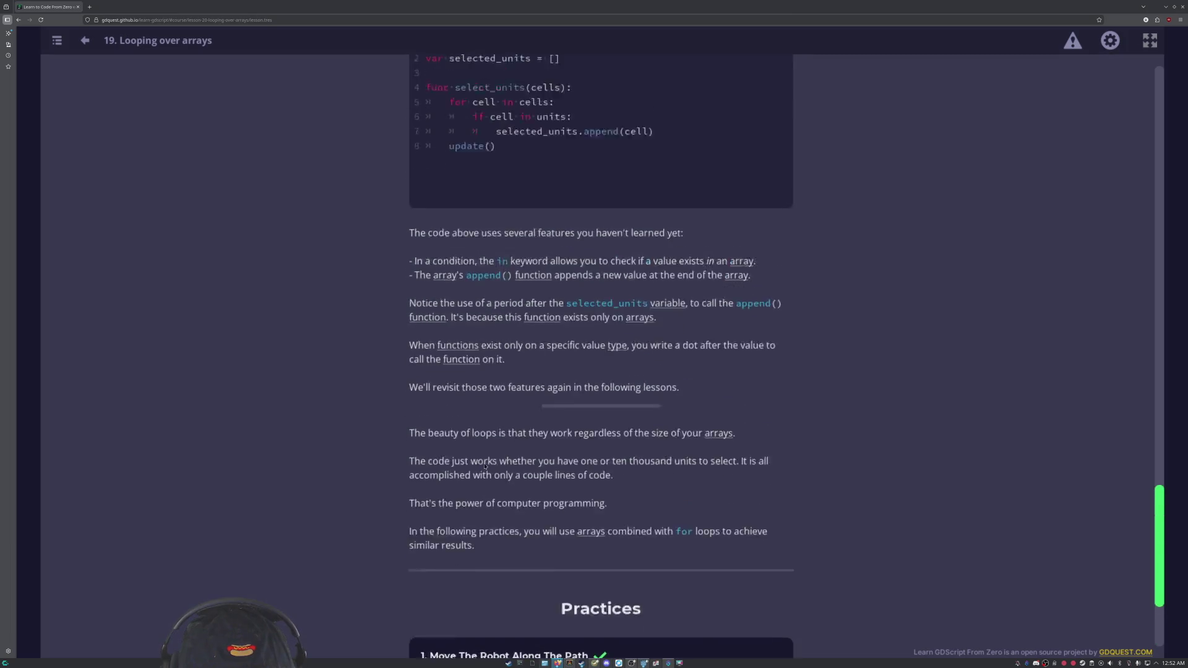
scroll(485, 466, "up", 2)
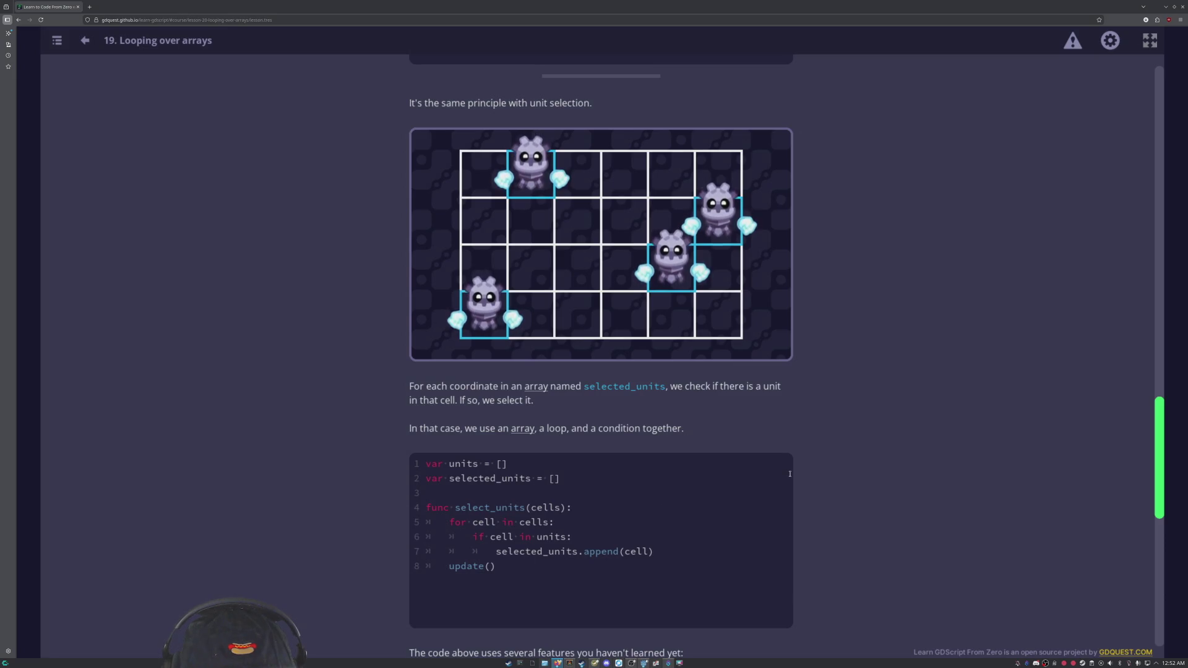
scroll(790, 474, "down", 5)
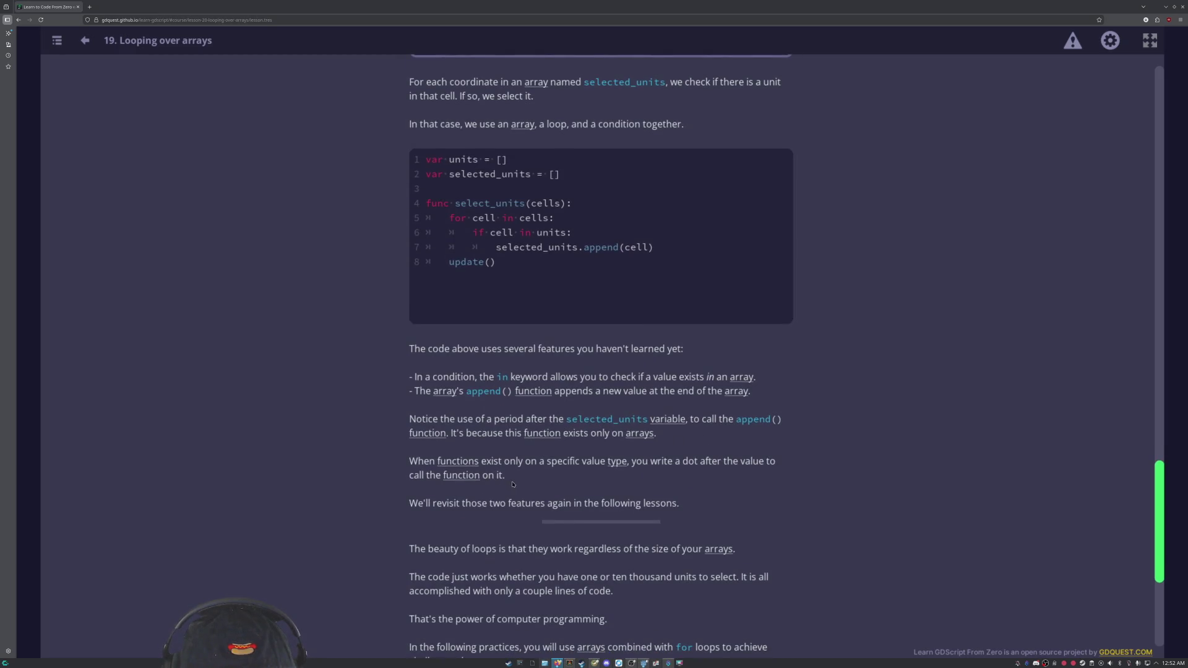
scroll(513, 484, "down", 5)
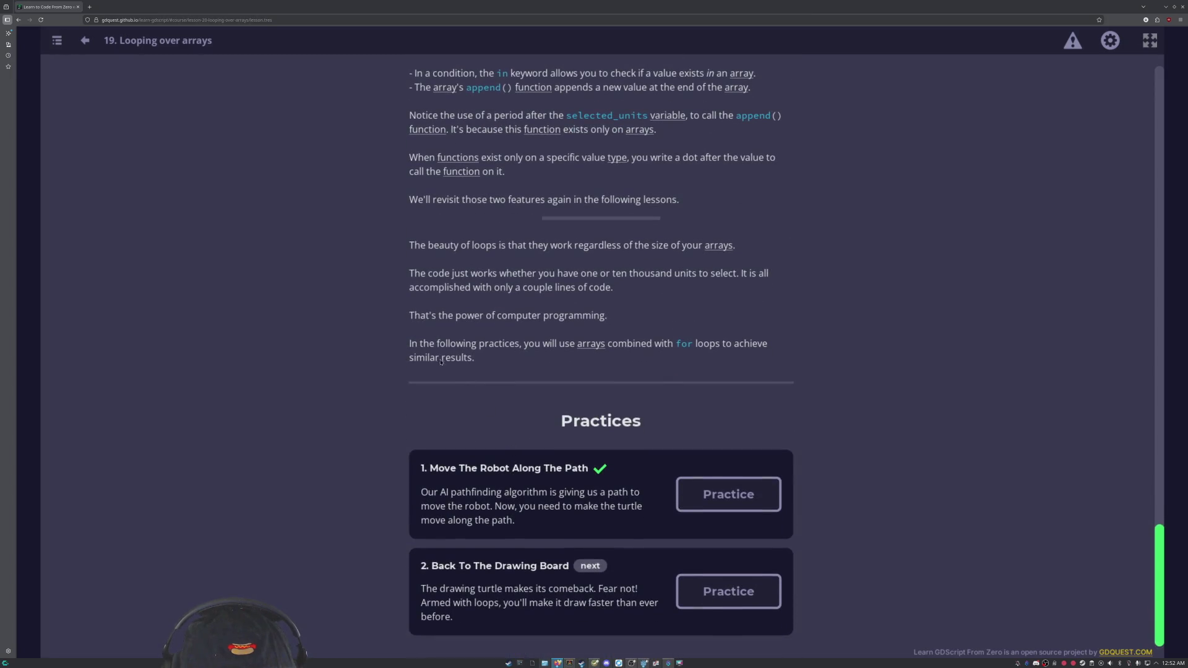
scroll(420, 341, "up", 2)
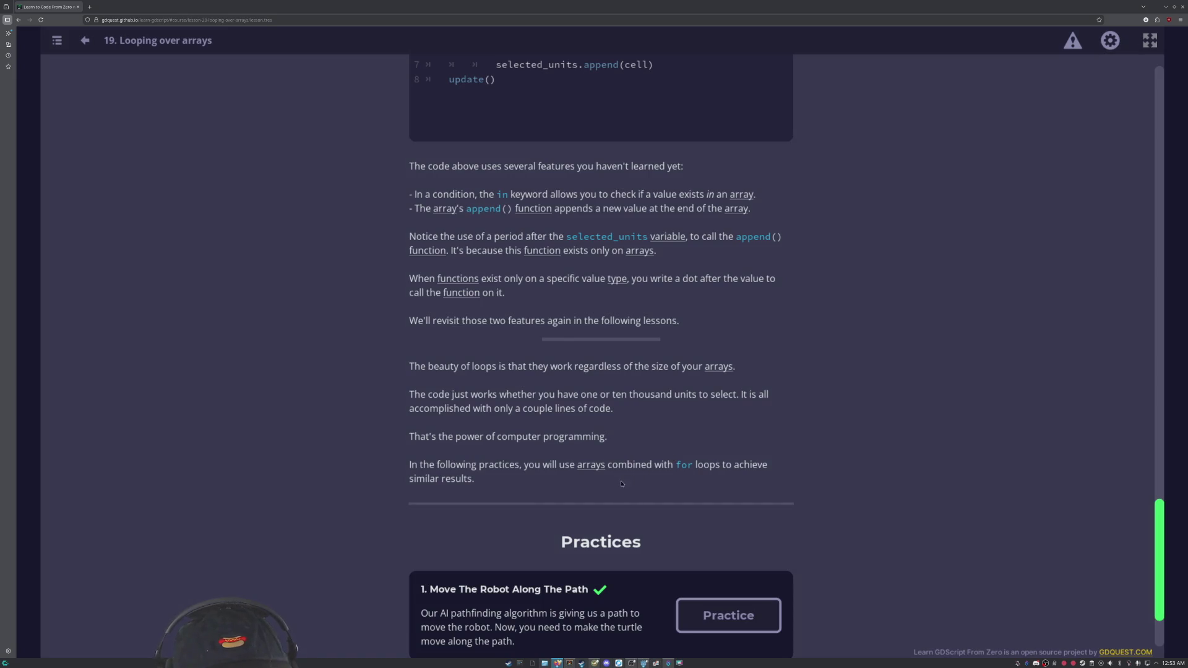
scroll(619, 487, "up", 1)
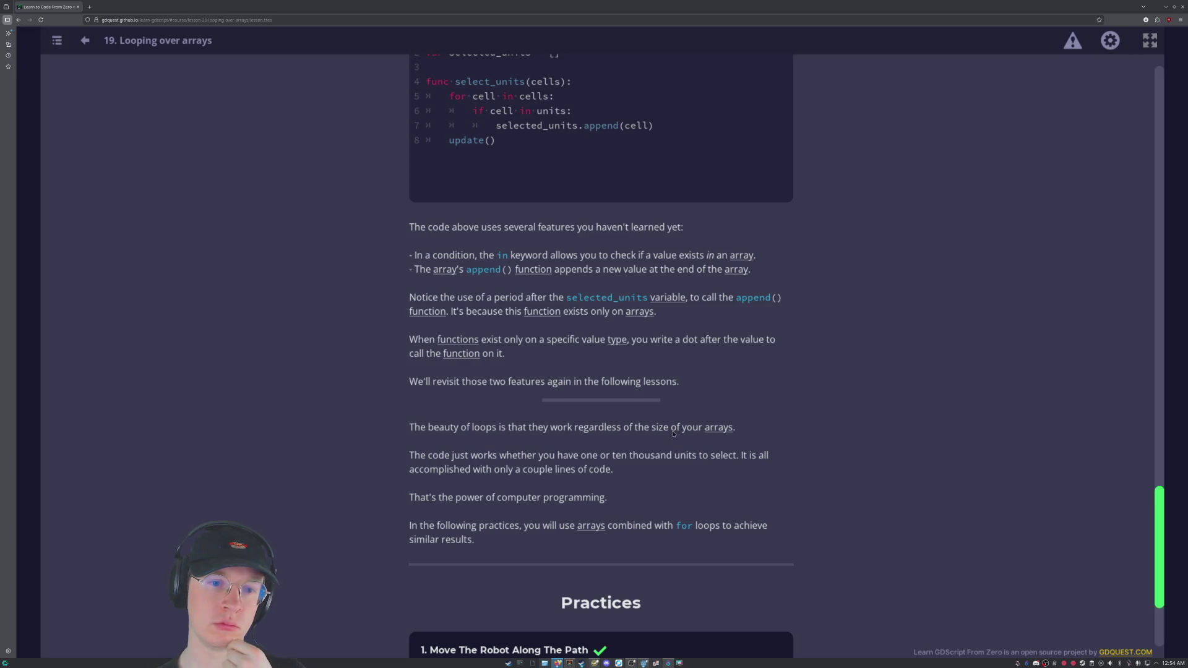
scroll(673, 433, "up", 2)
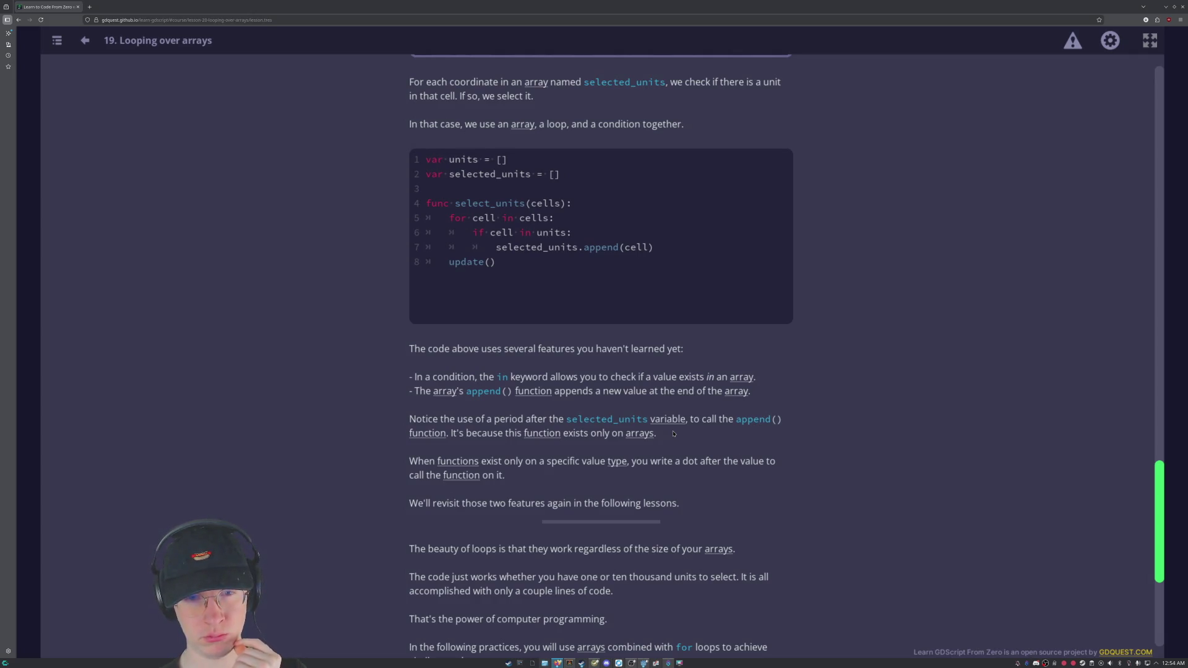
scroll(673, 434, "up", 5)
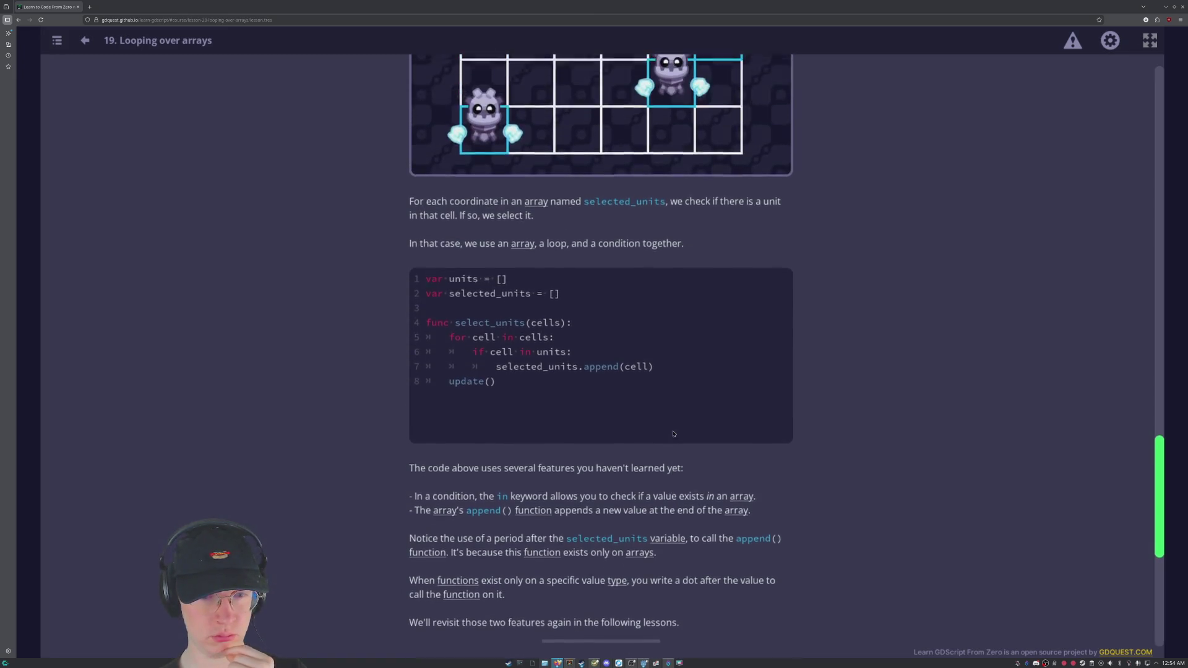
scroll(673, 431, "down", 1)
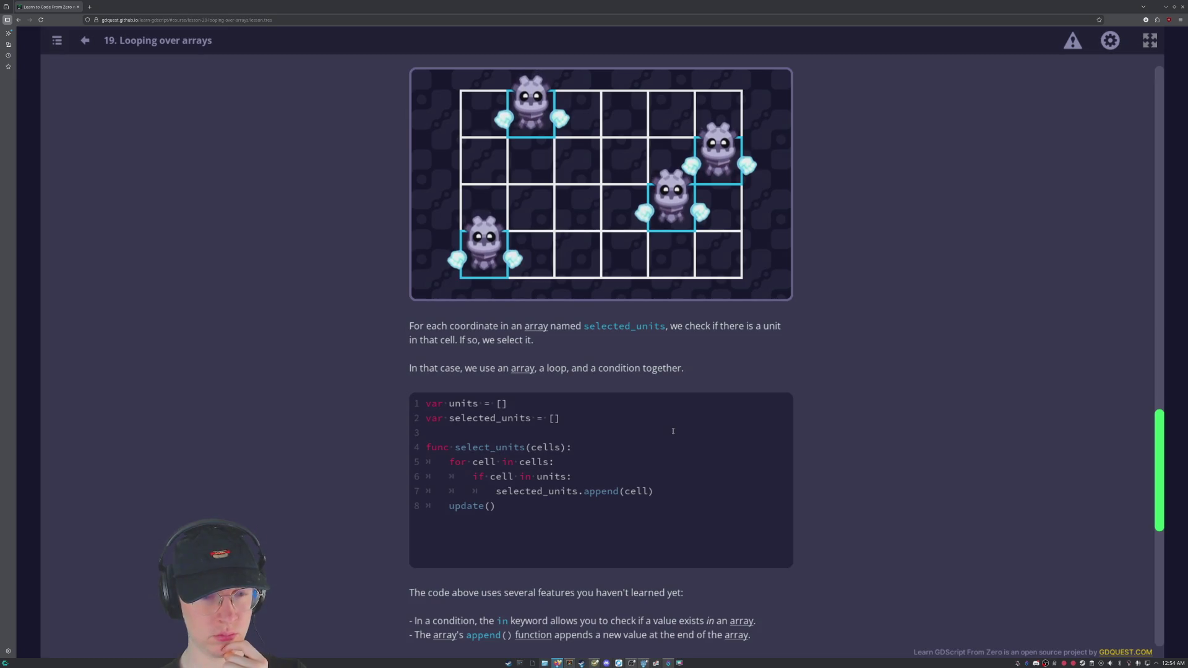
scroll(673, 431, "down", 3)
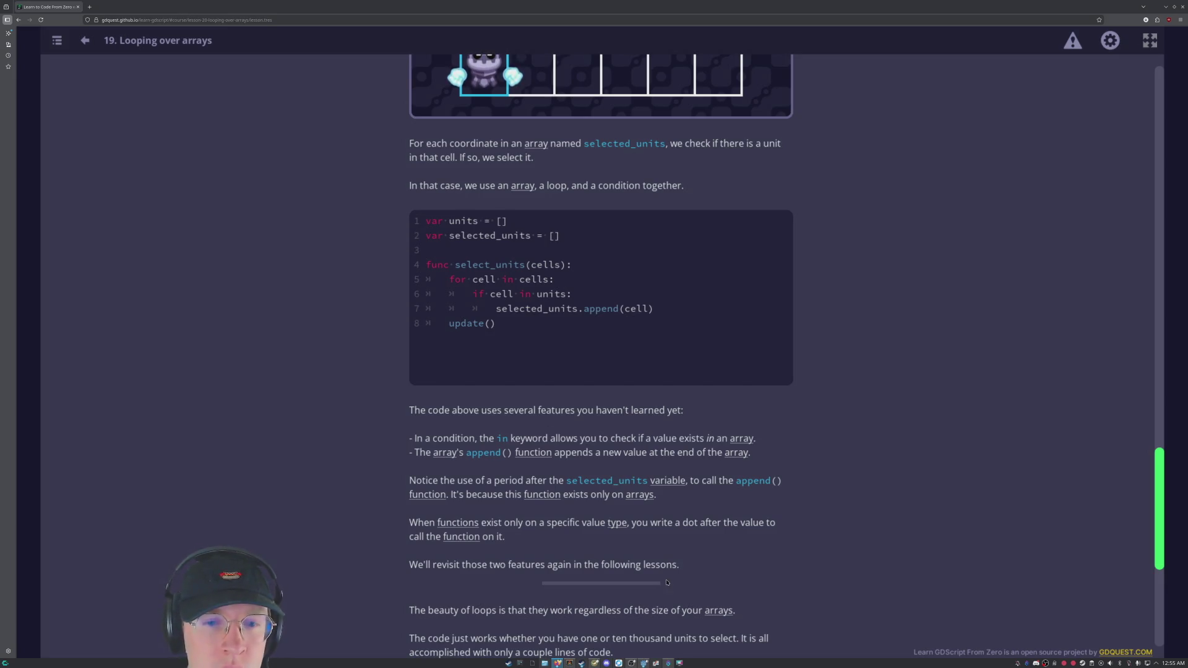
scroll(617, 516, "up", 2)
scroll(617, 516, "down", 1)
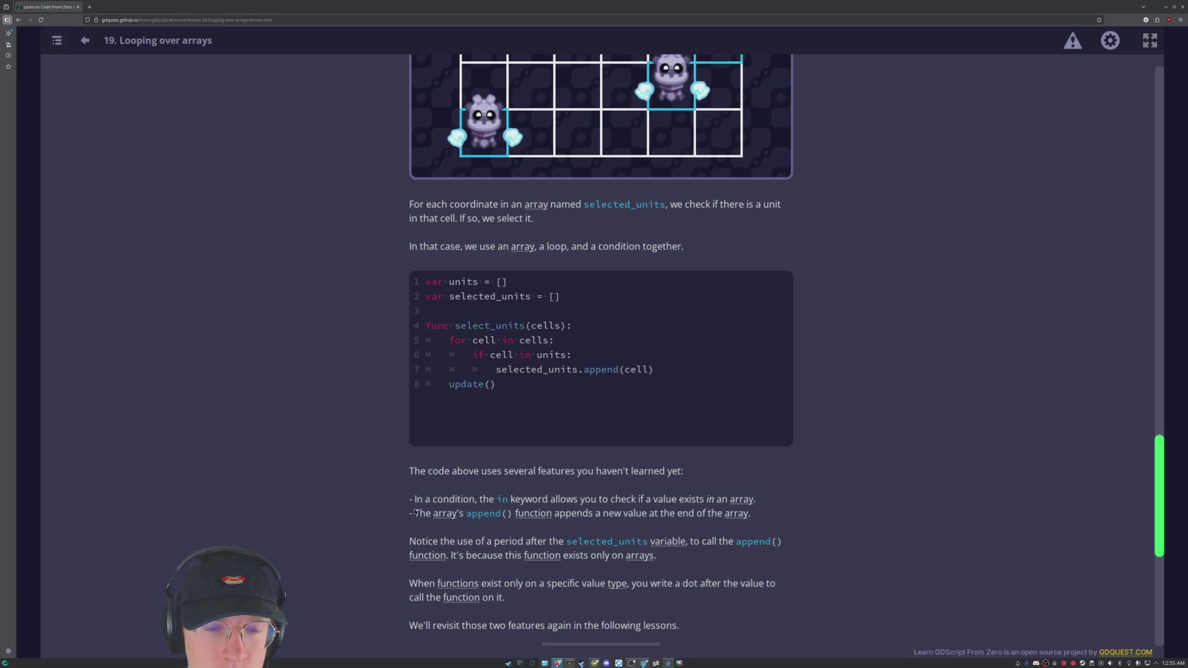
scroll(651, 528, "up", 2)
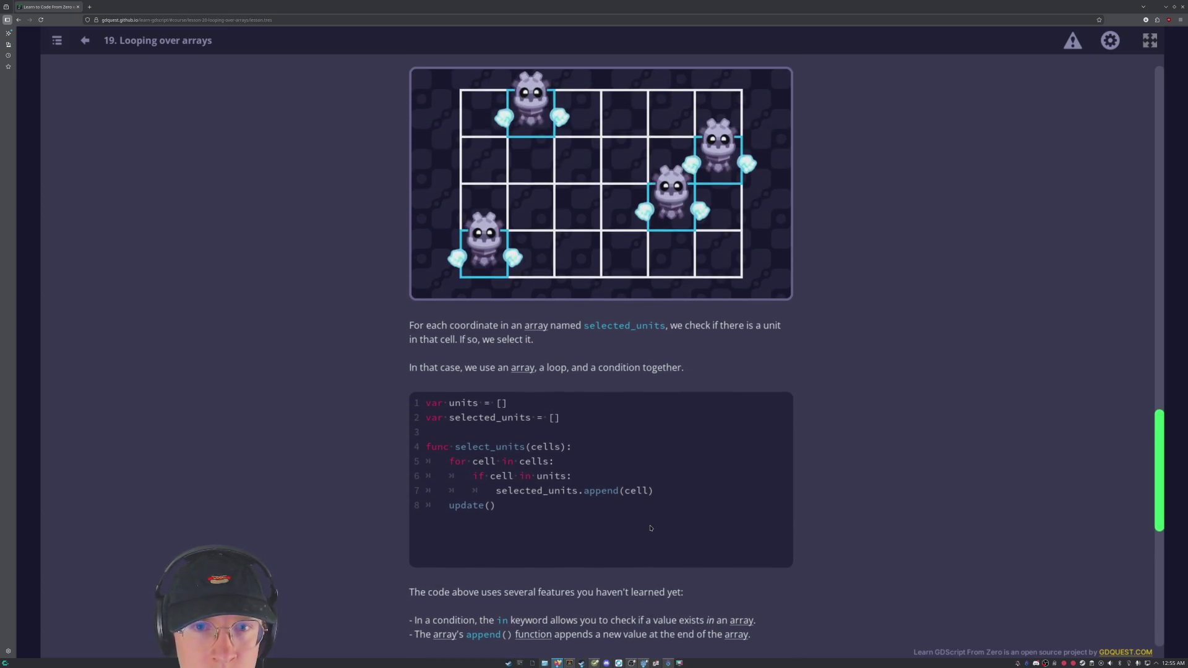
scroll(650, 528, "up", 5)
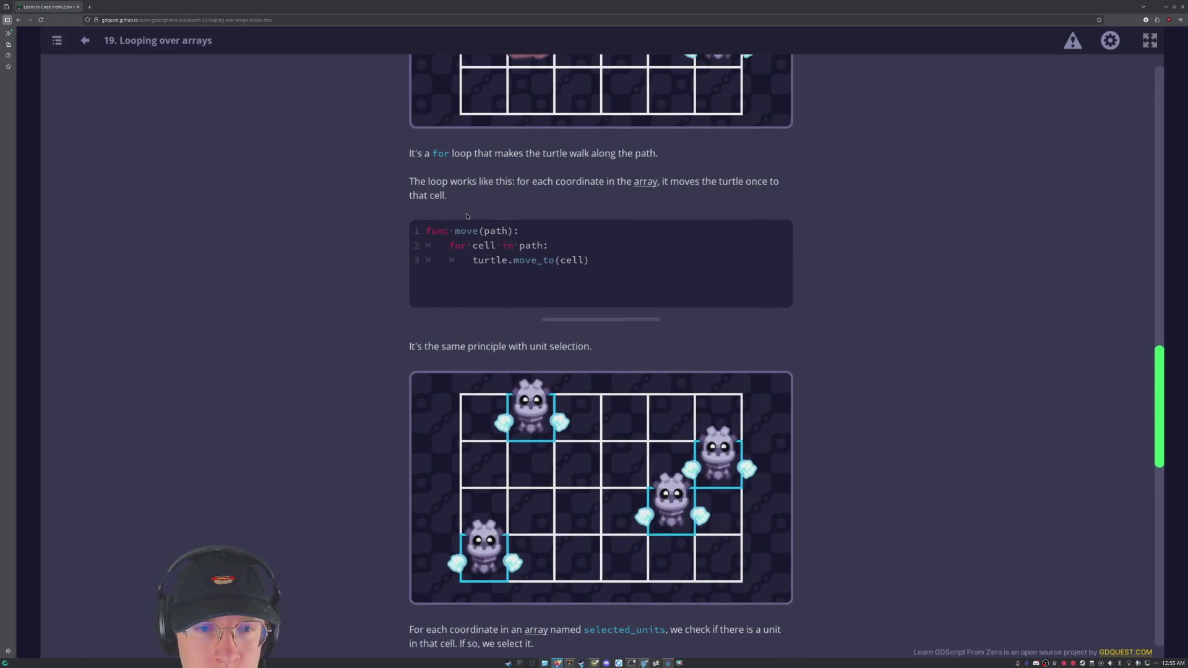
scroll(627, 351, "up", 8)
scroll(627, 351, "up", 4)
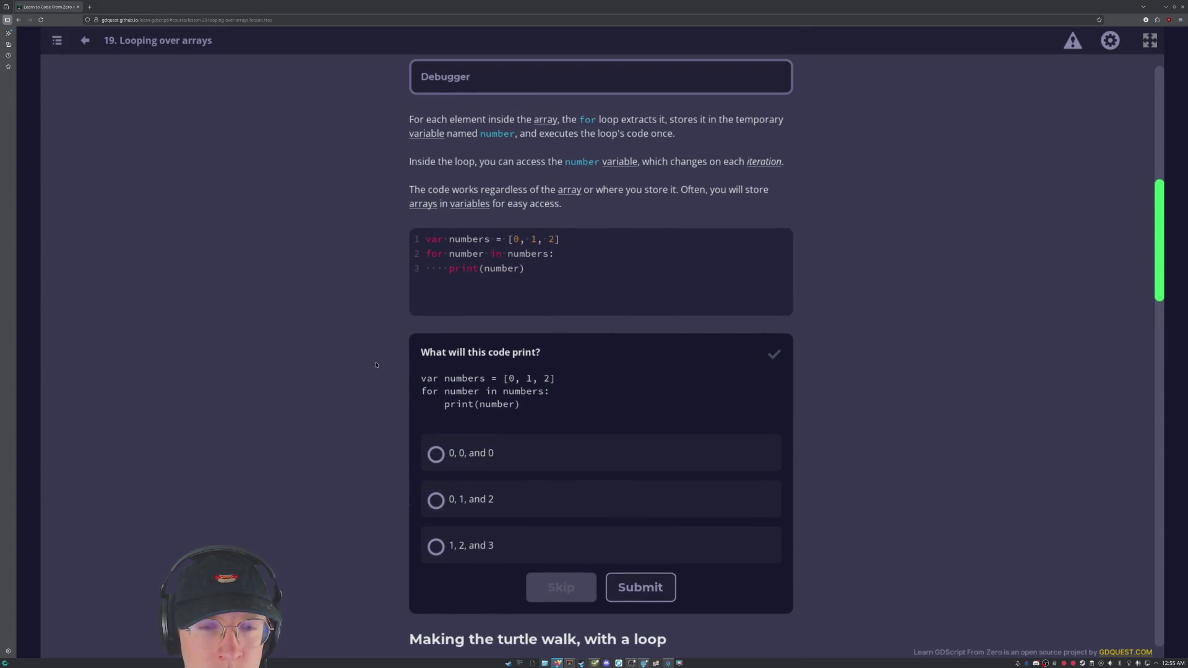
scroll(375, 364, "down", 10)
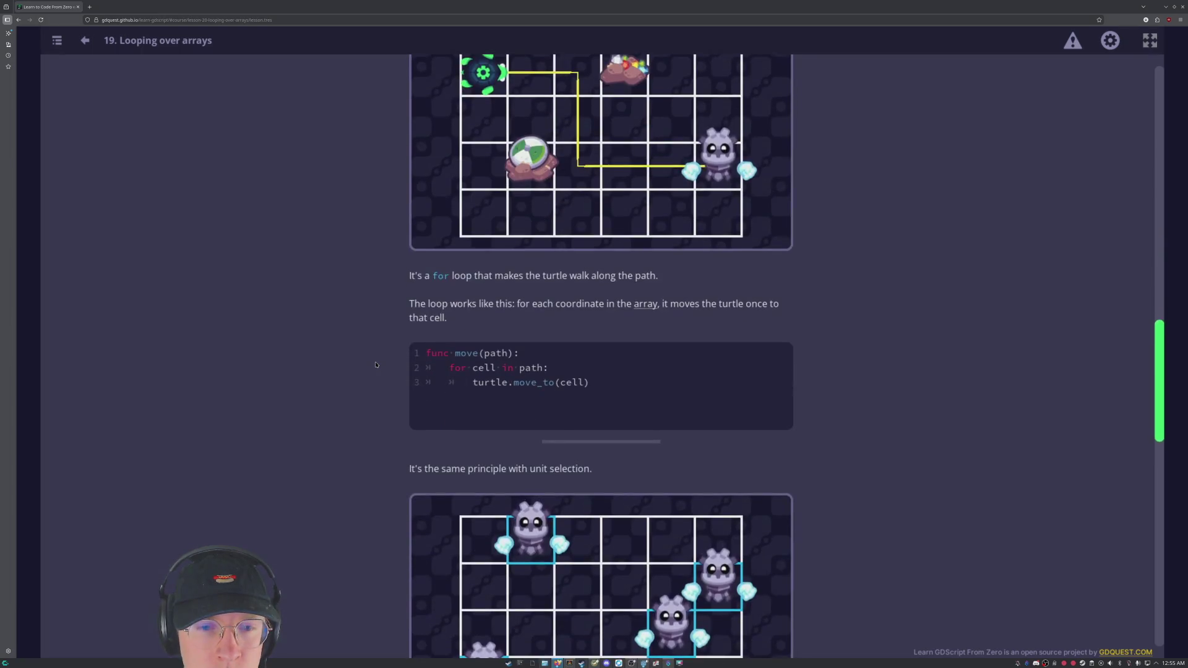
scroll(375, 364, "down", 8)
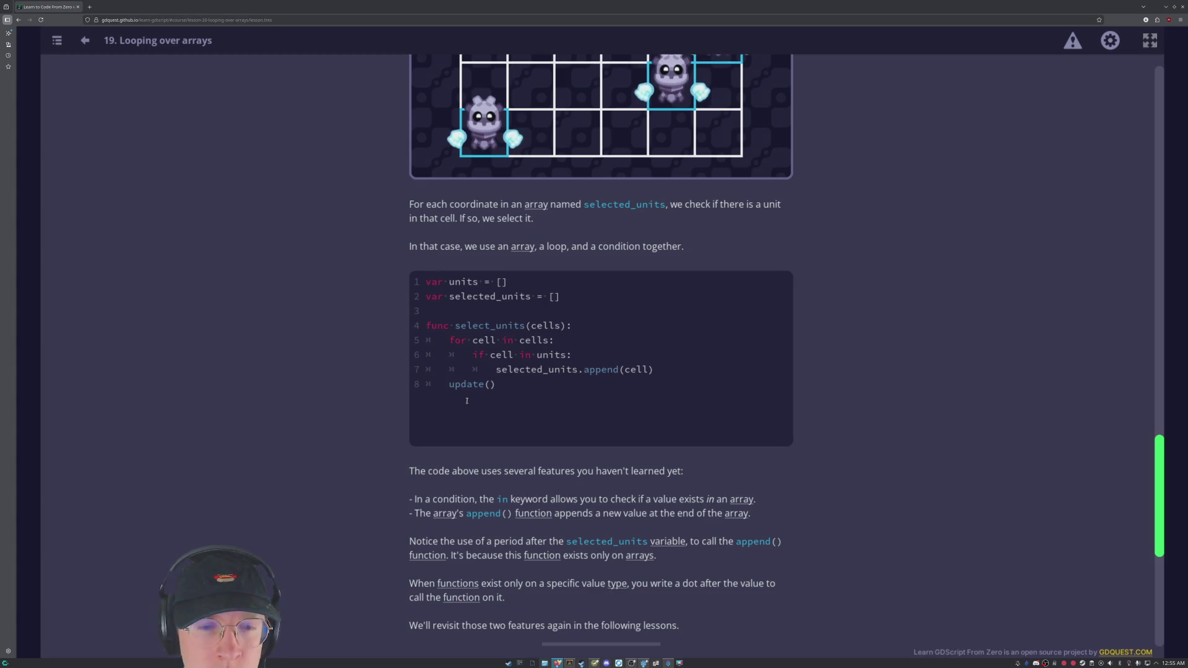
scroll(467, 401, "down", 1)
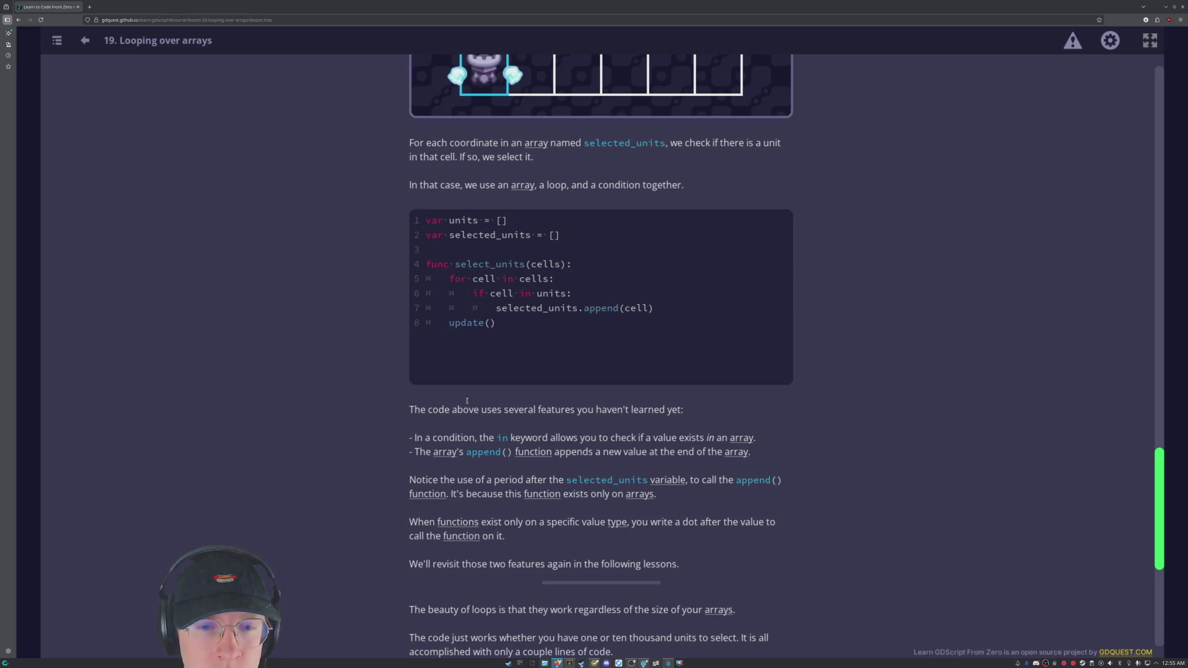
scroll(485, 412, "down", 2)
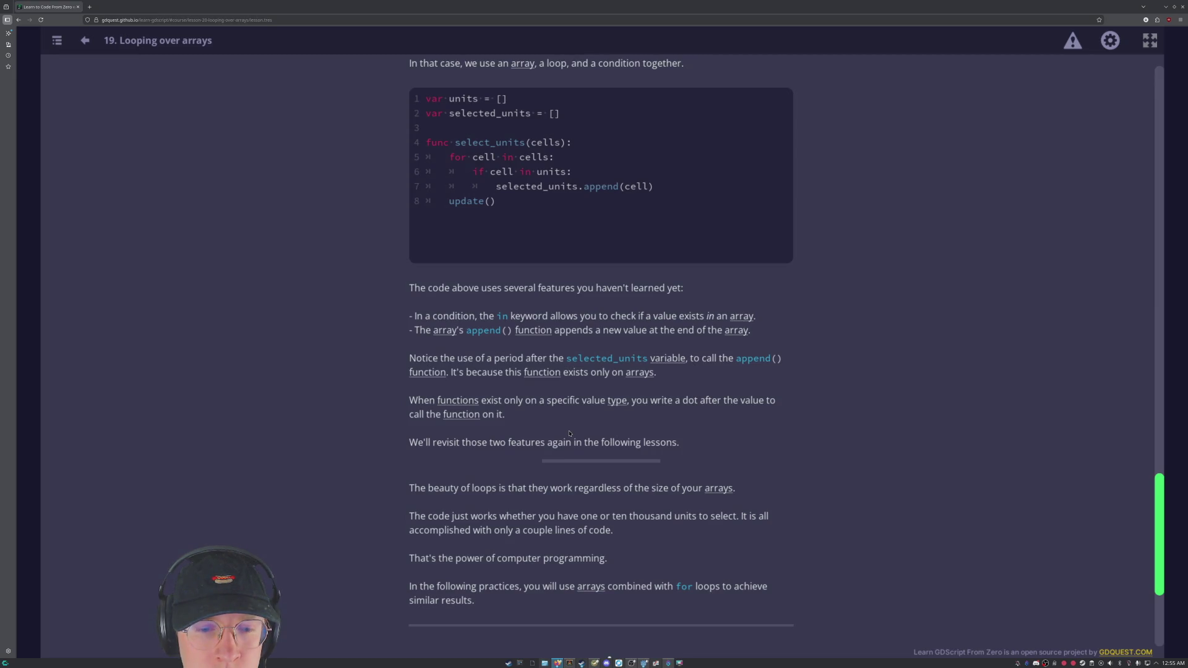
scroll(633, 495, "down", 4)
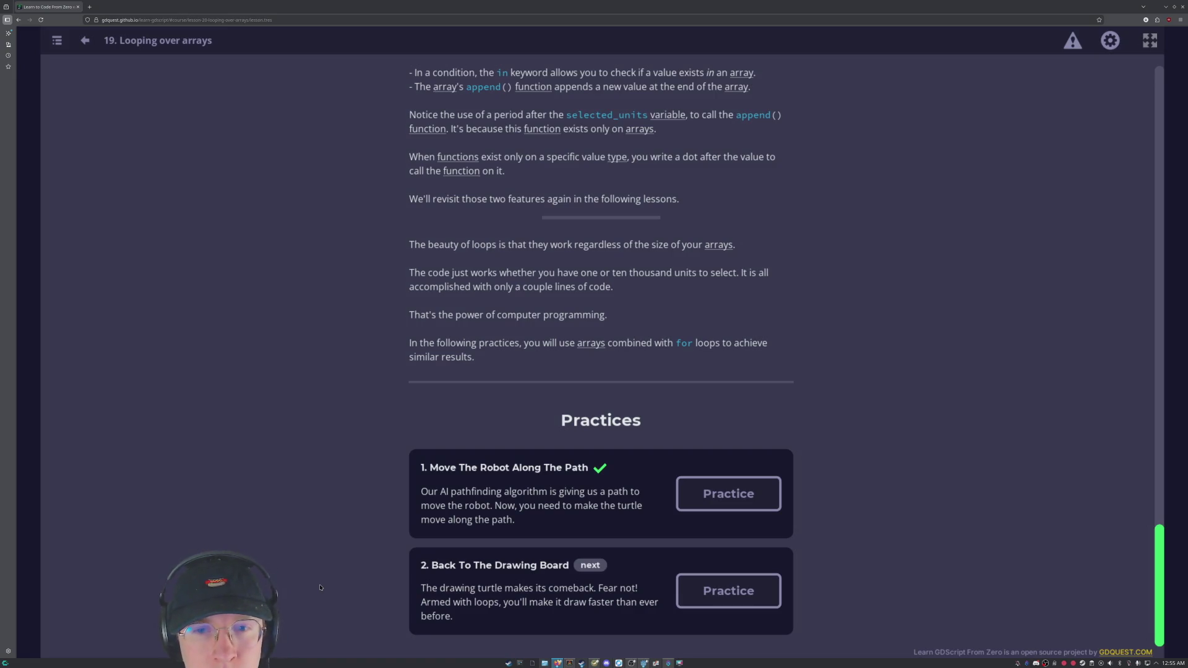
scroll(320, 588, "up", 5)
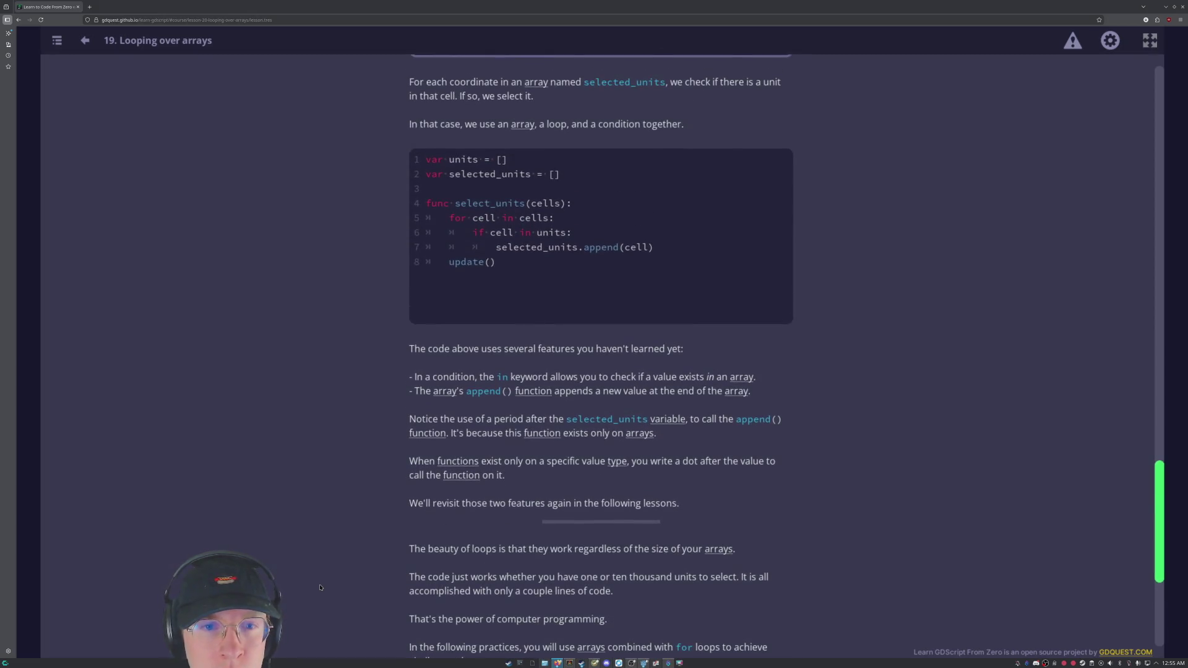
scroll(368, 231, "up", 4)
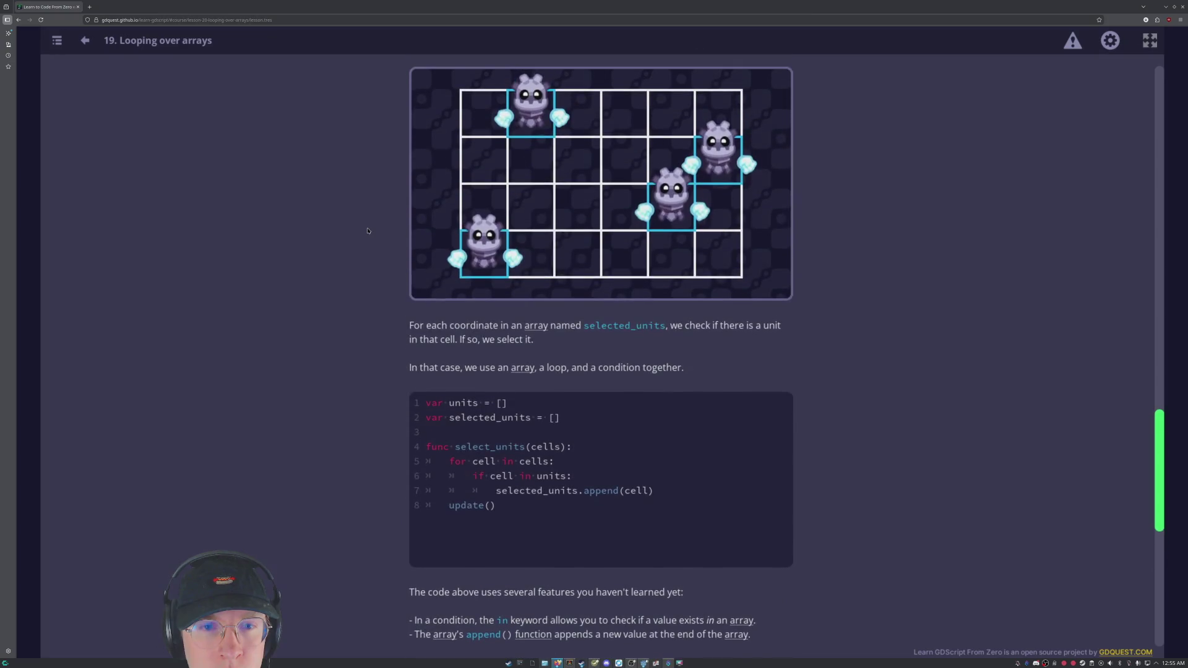
scroll(434, 368, "down", 4)
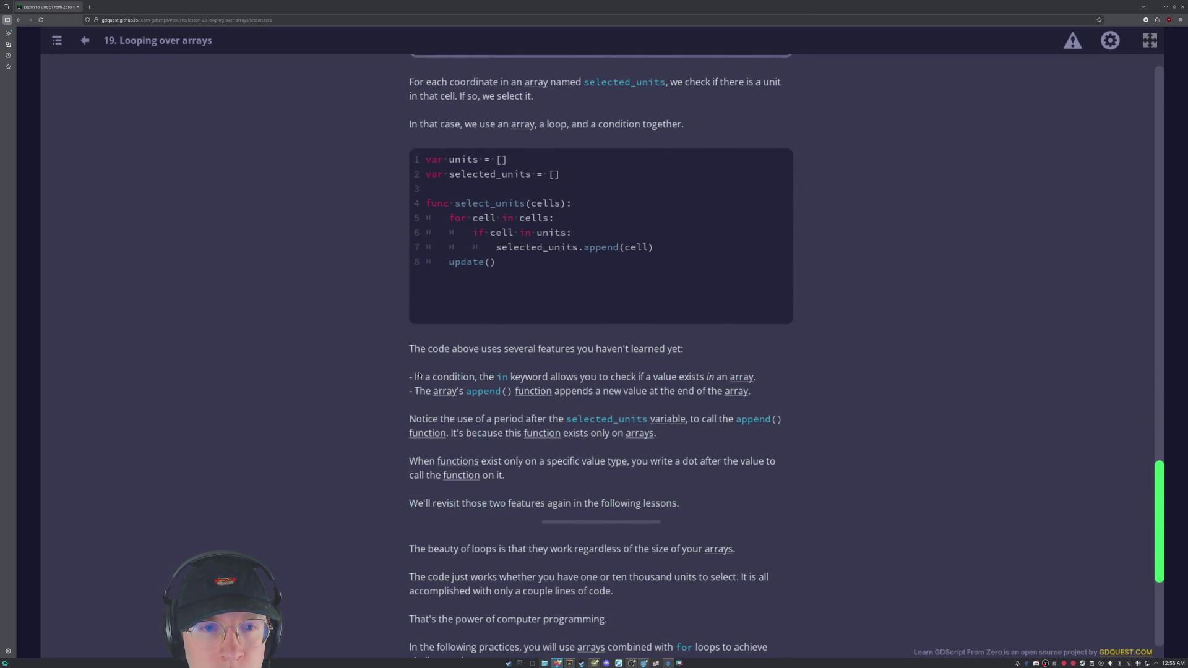
scroll(418, 376, "up", 20)
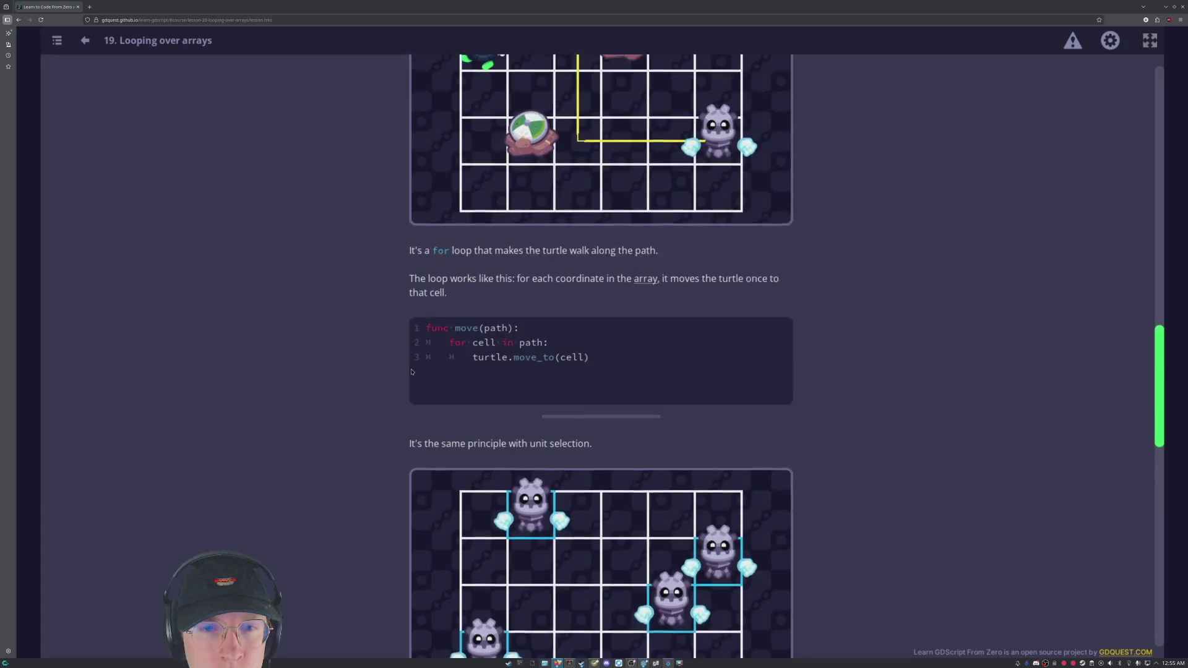
scroll(411, 370, "up", 1)
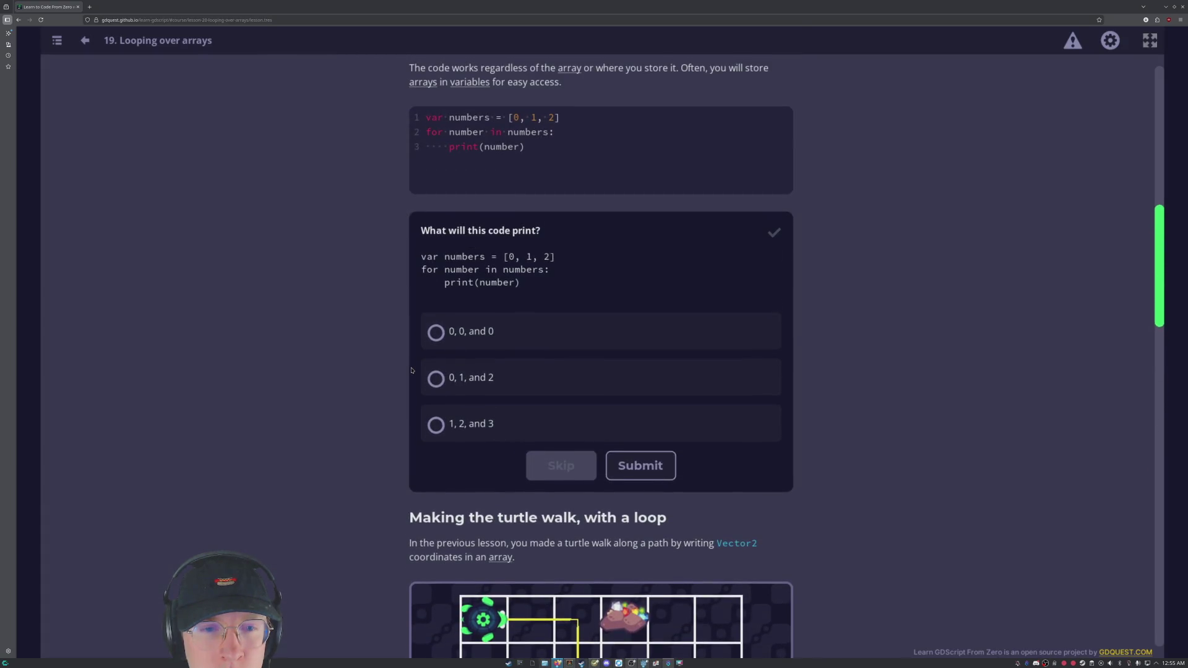
scroll(412, 370, "down", 9)
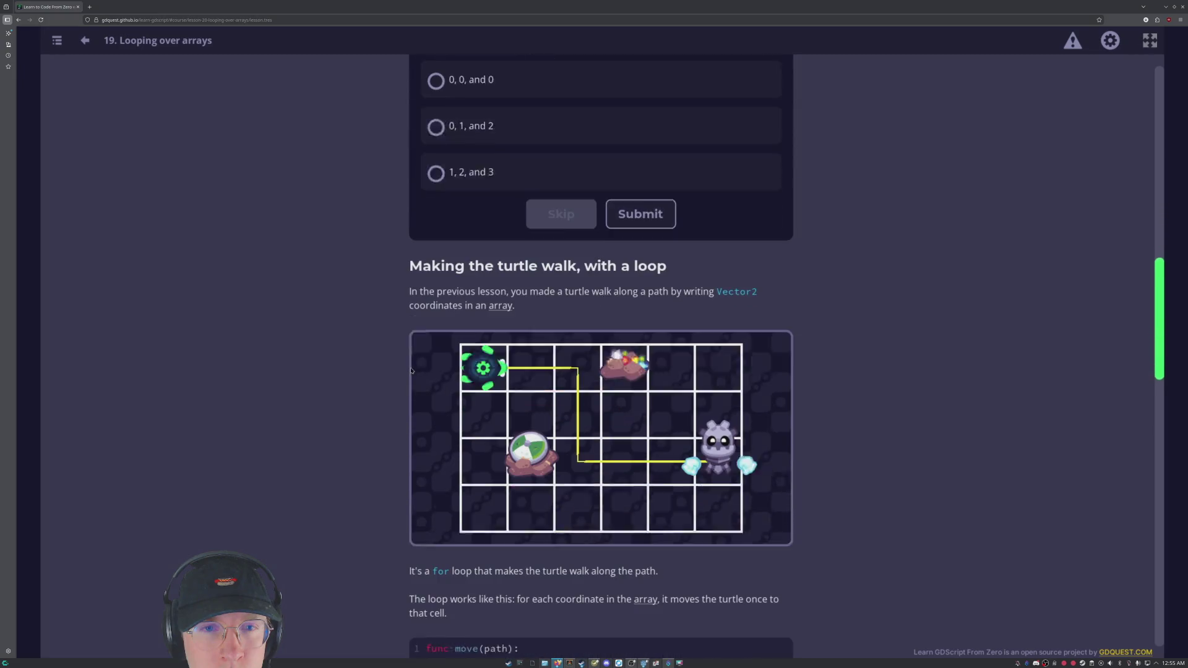
scroll(411, 370, "up", 2)
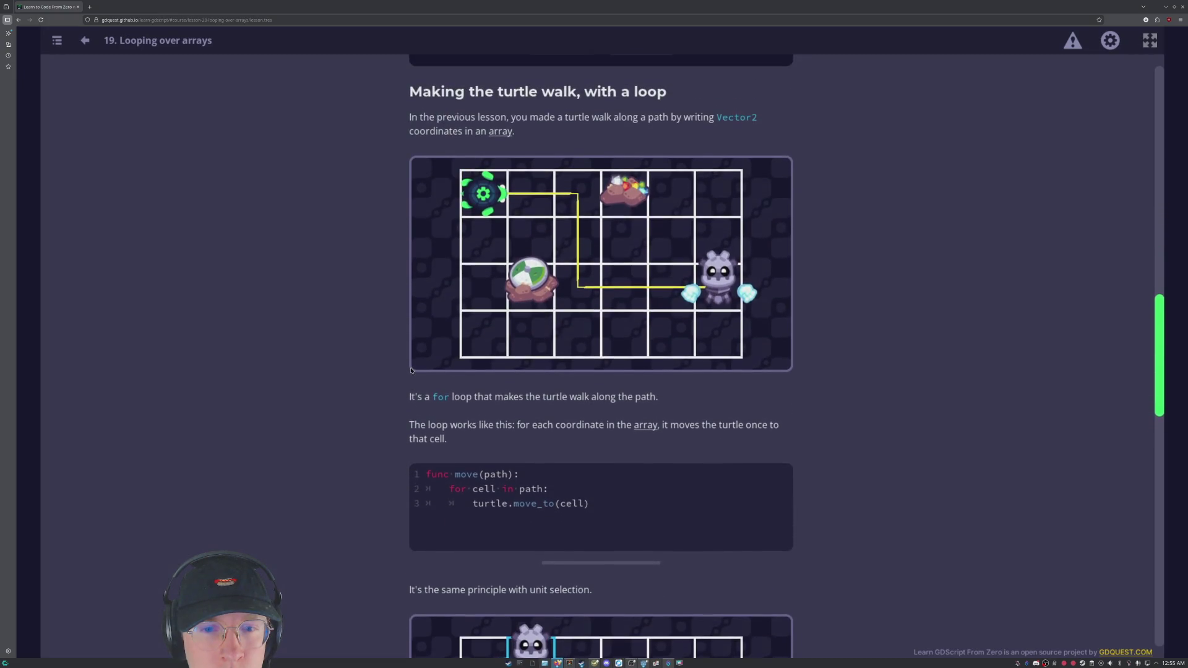
scroll(441, 489, "up", 1)
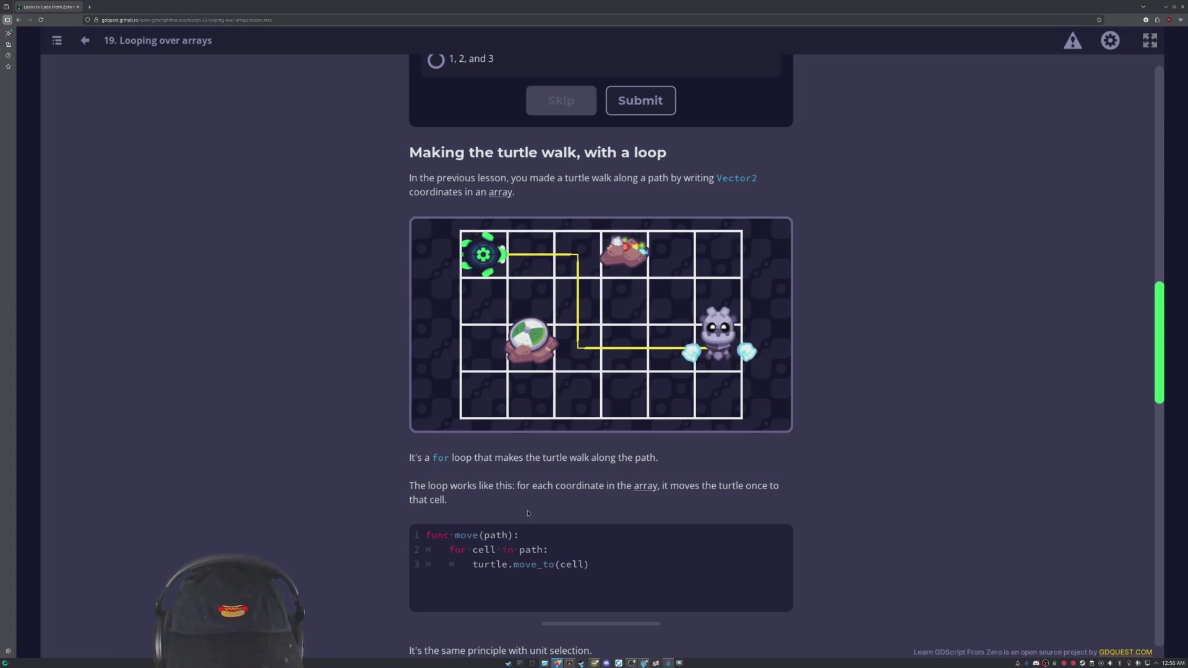
scroll(382, 456, "down", 5)
scroll(381, 456, "down", 4)
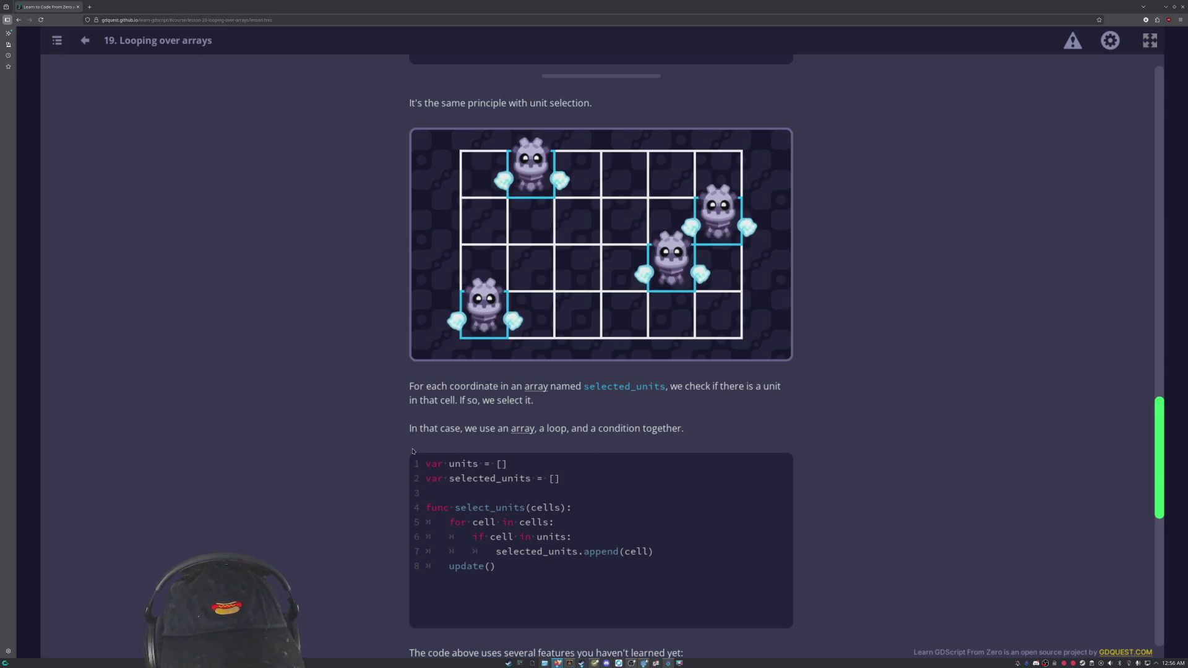
scroll(413, 452, "down", 4)
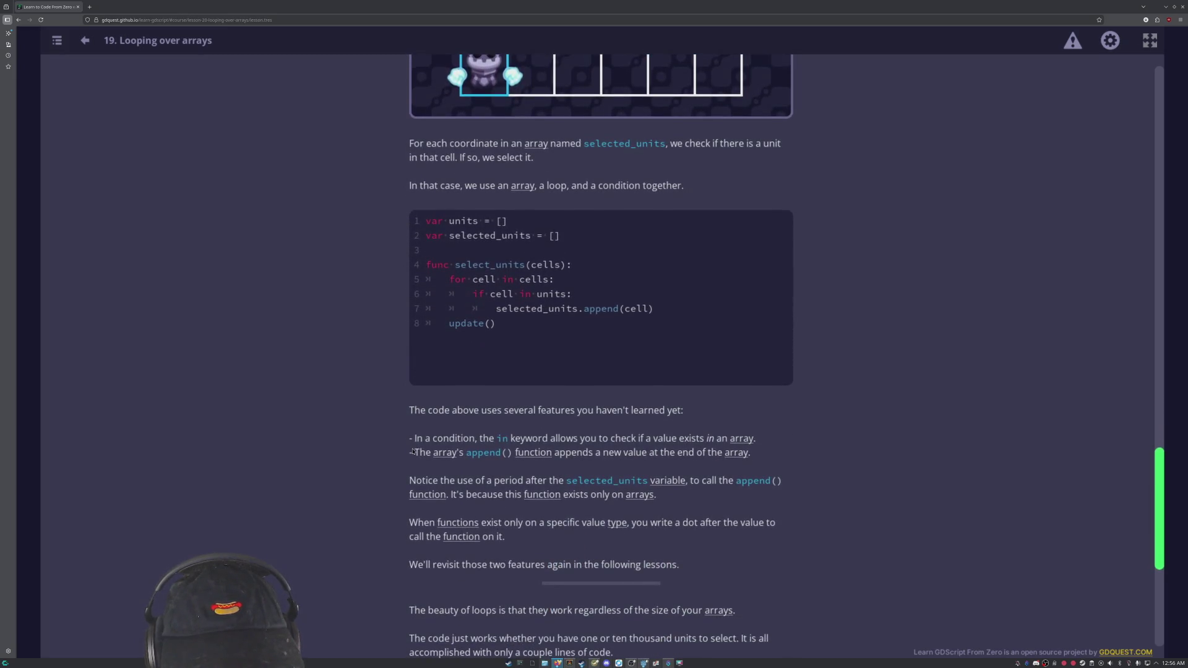
scroll(412, 451, "down", 1)
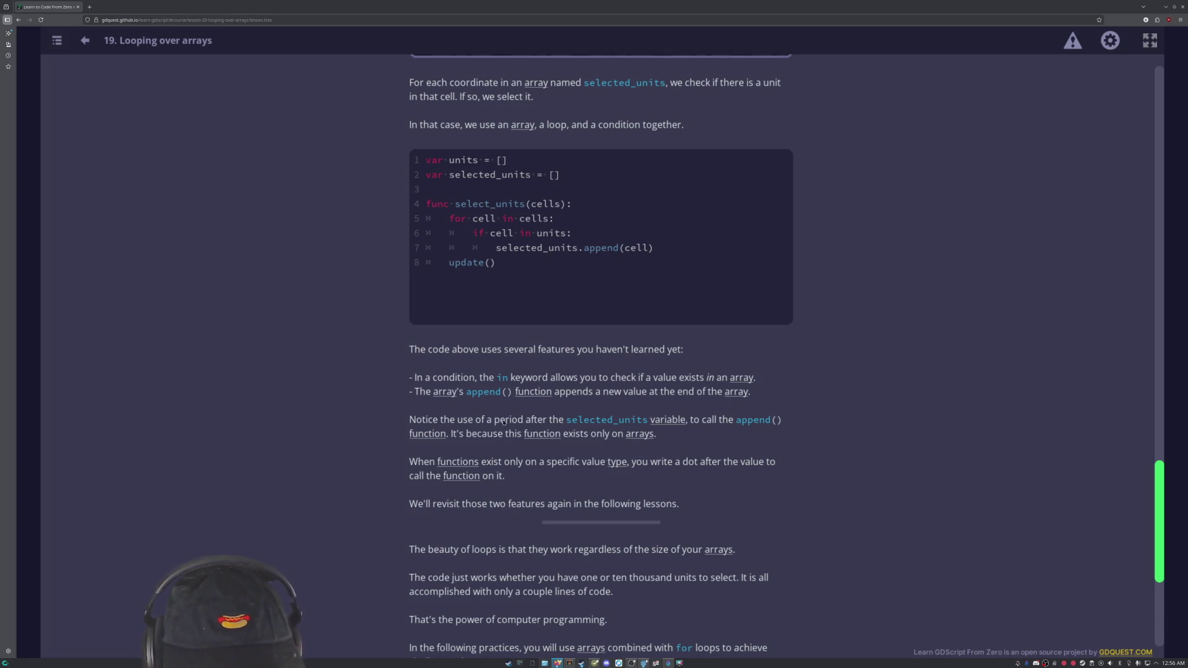
scroll(625, 428, "down", 2)
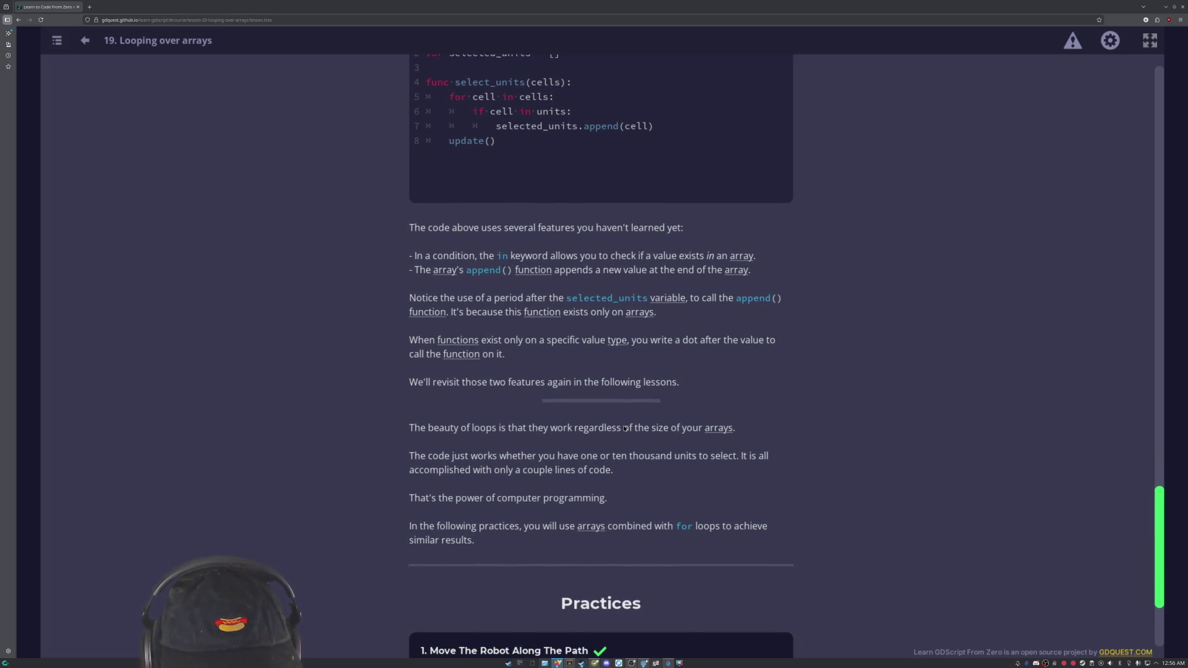
scroll(624, 428, "down", 1)
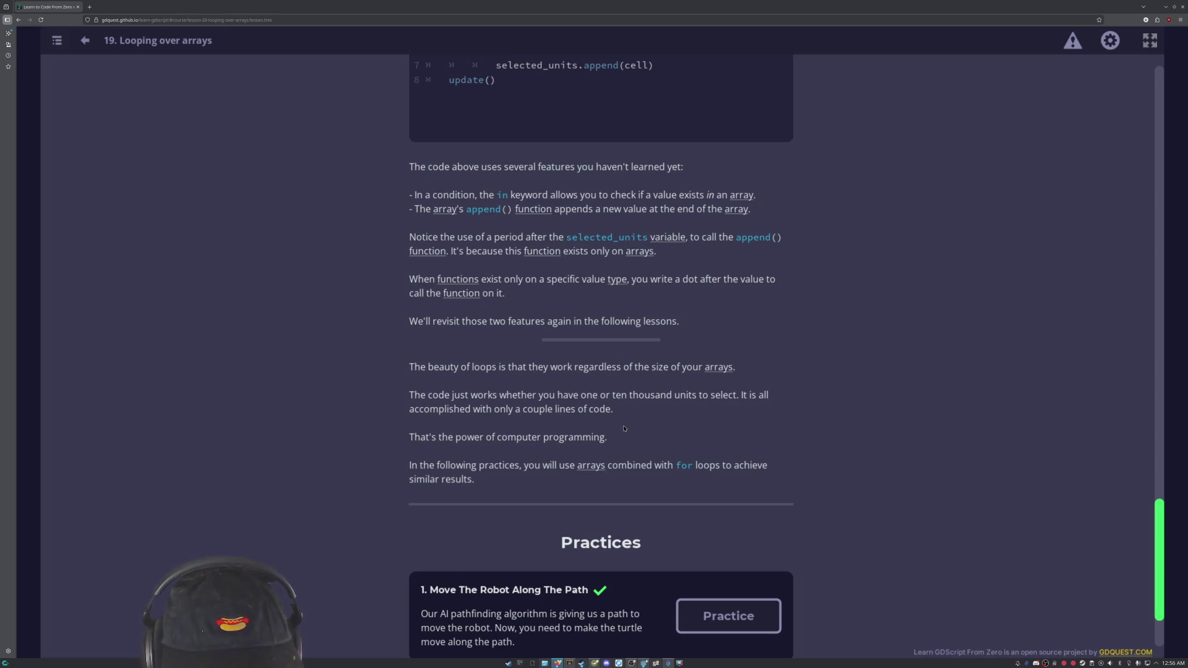
scroll(624, 428, "down", 2)
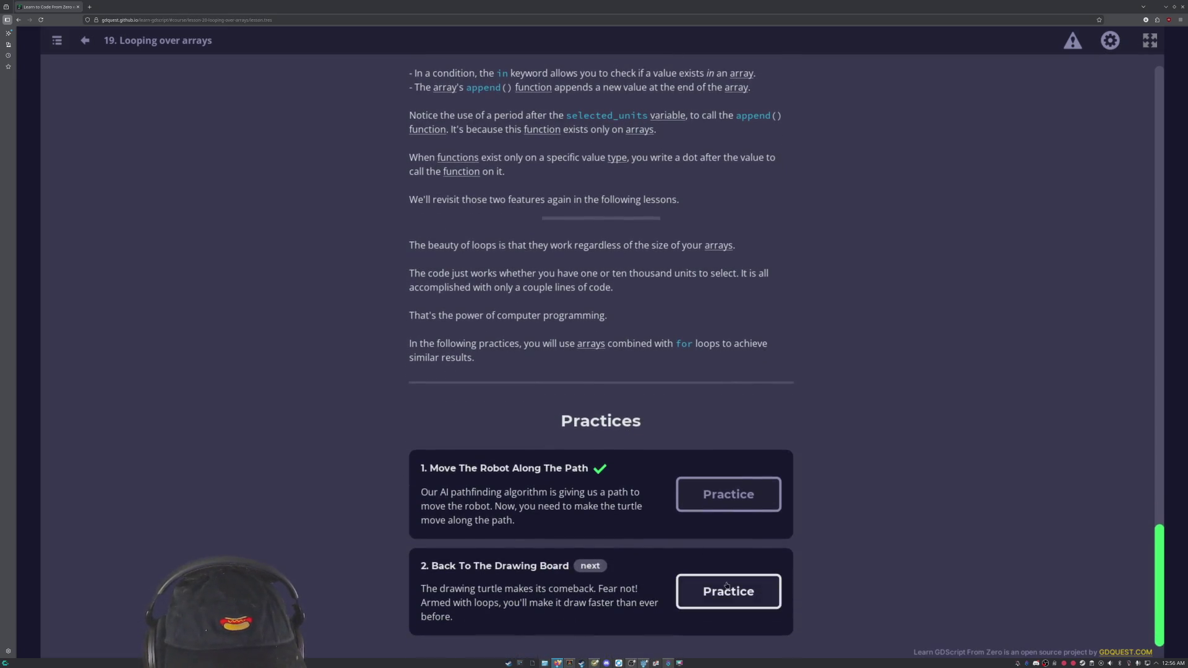
Open the Back To The Drawing Board practice and view its suggested solution.
left_click(728, 587)
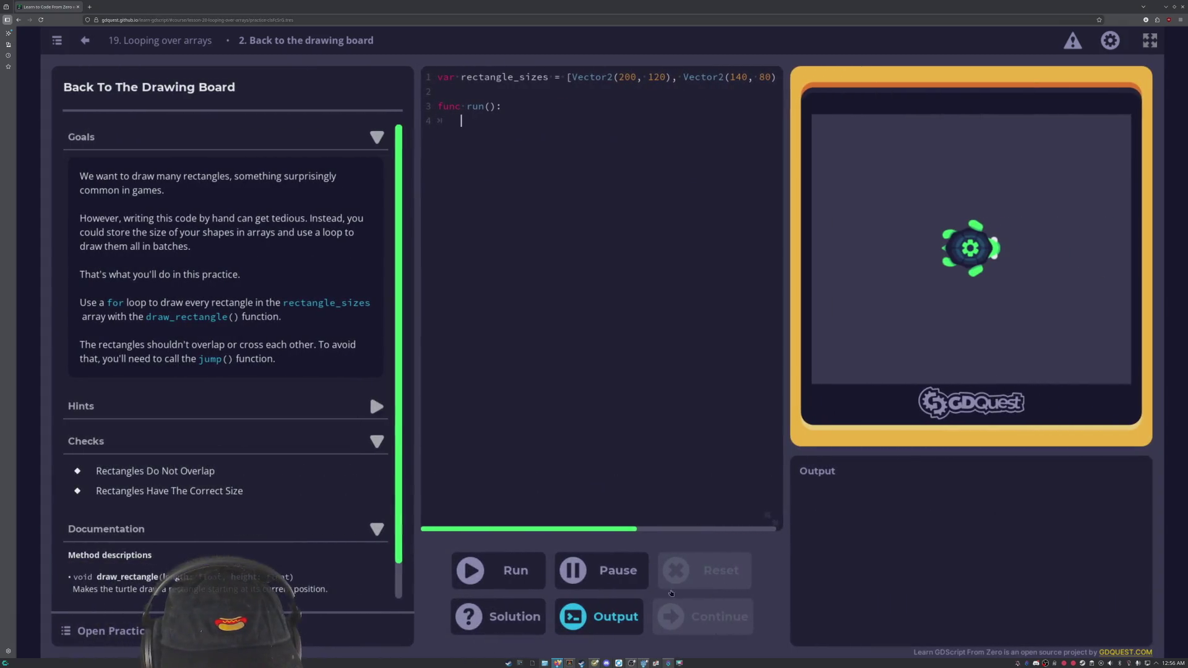
left_click(530, 626)
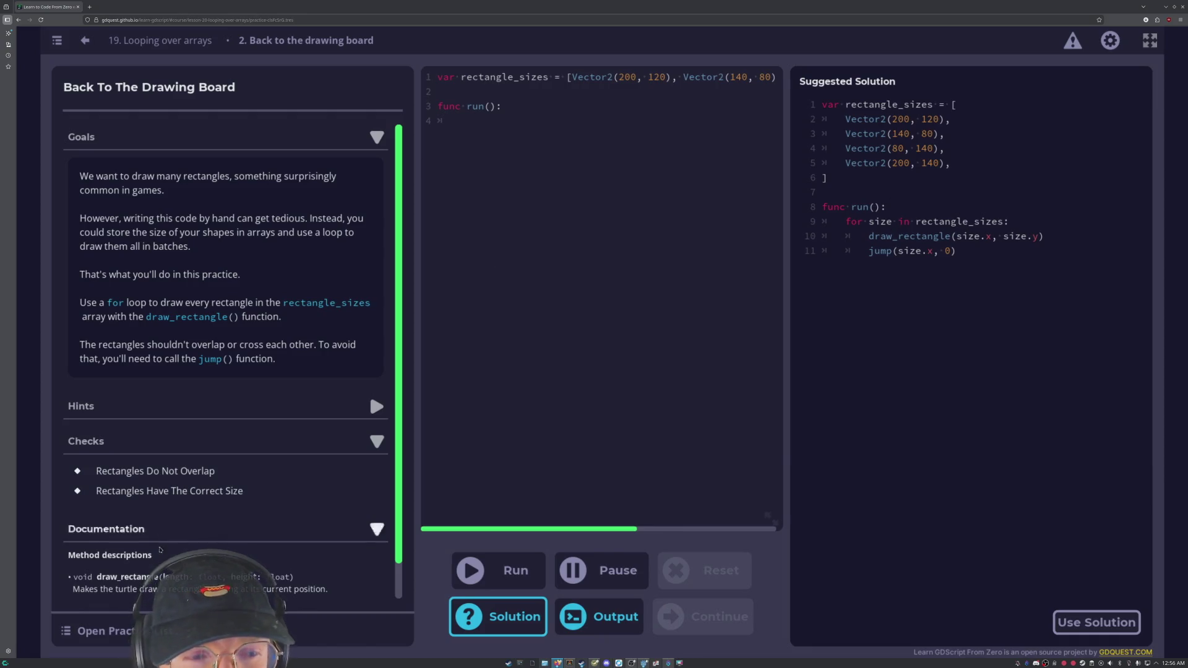
scroll(284, 571, "down", 1)
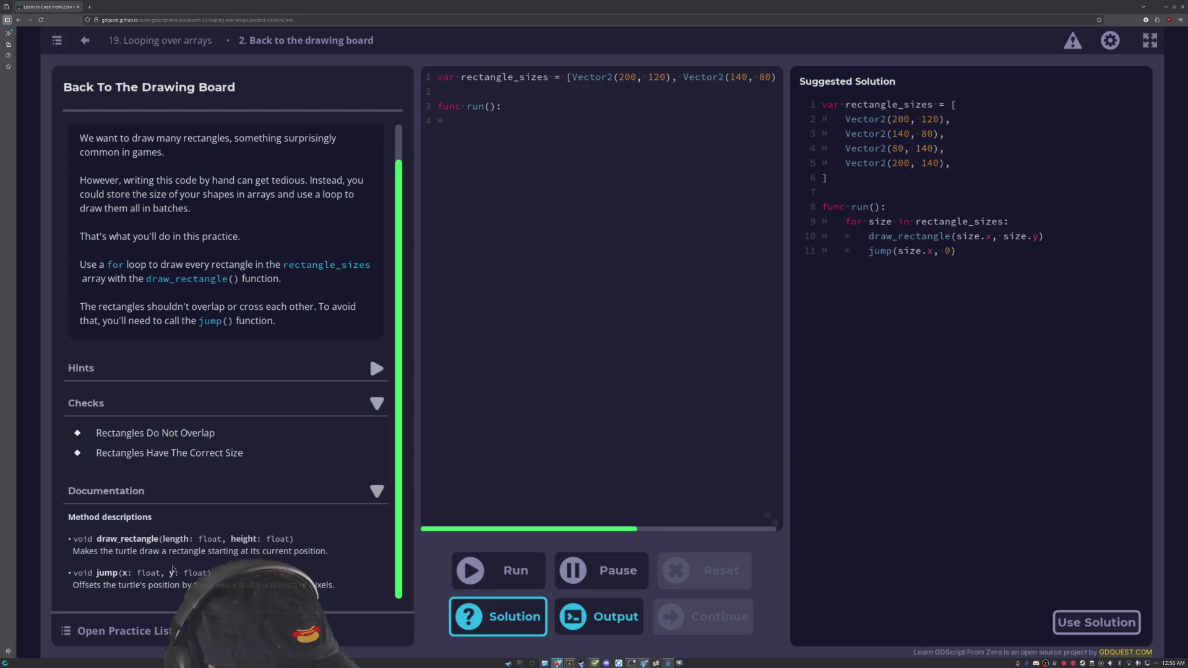
scroll(134, 542, "up", 1)
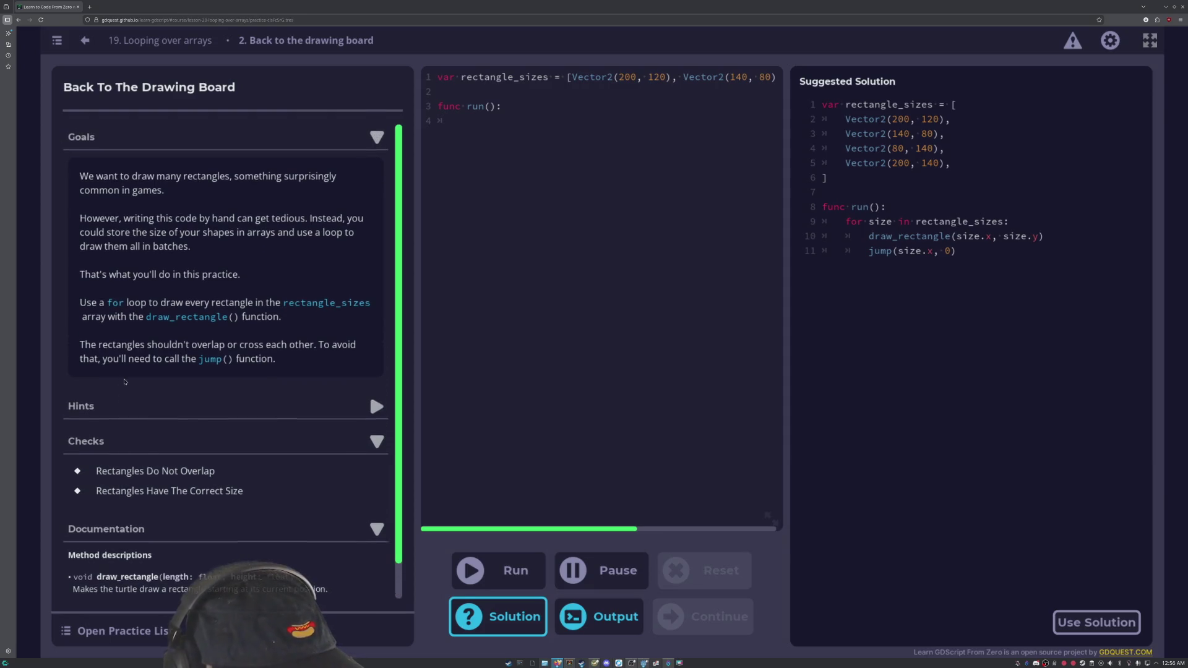
Expand the hints to reveal Hints 1, 2 and 3, then close the suggested solution.
left_click(376, 407)
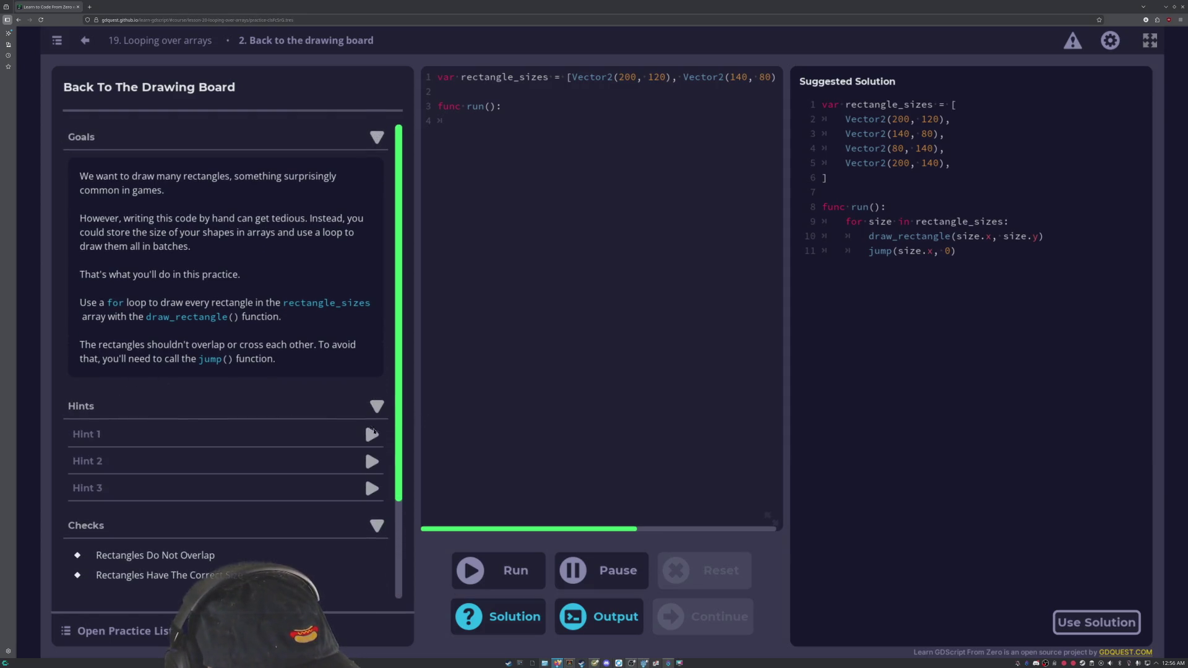
left_click(372, 435)
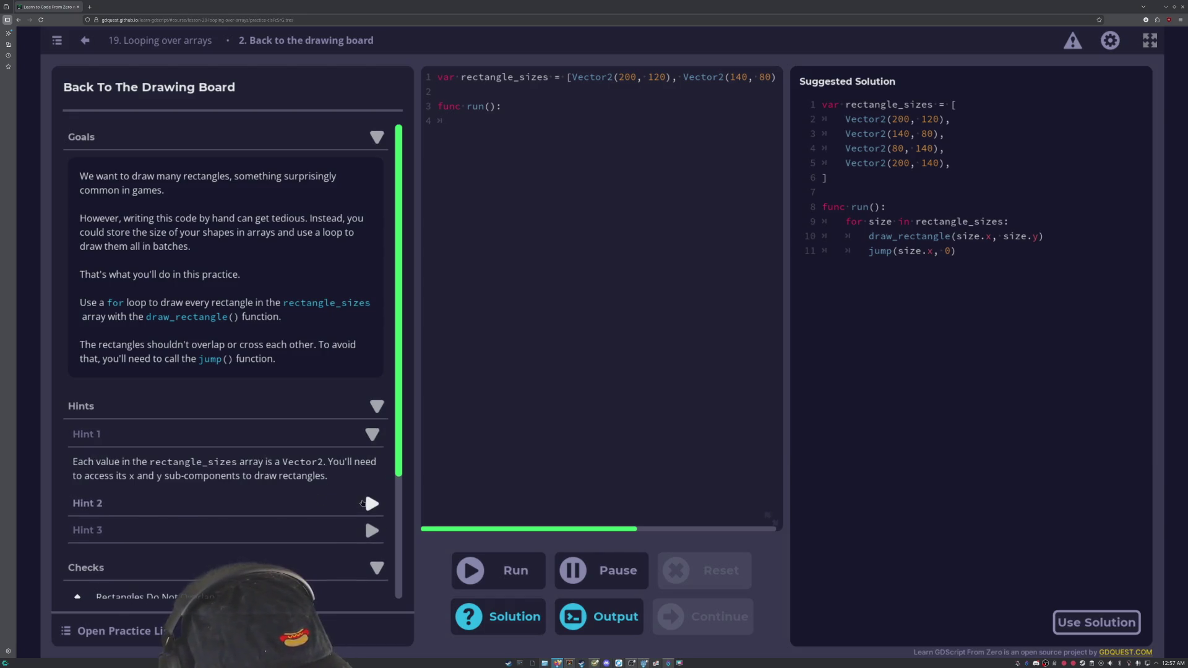
left_click(370, 504)
scroll(370, 556, "down", 5)
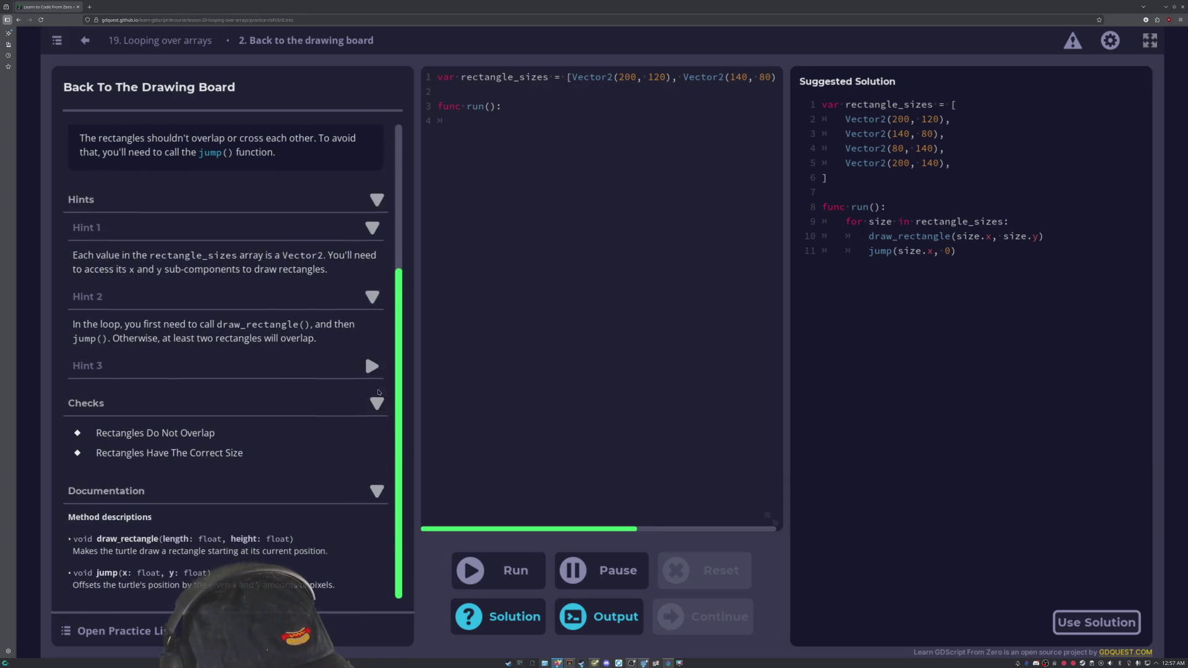
left_click(371, 366)
scroll(245, 437, "up", 2)
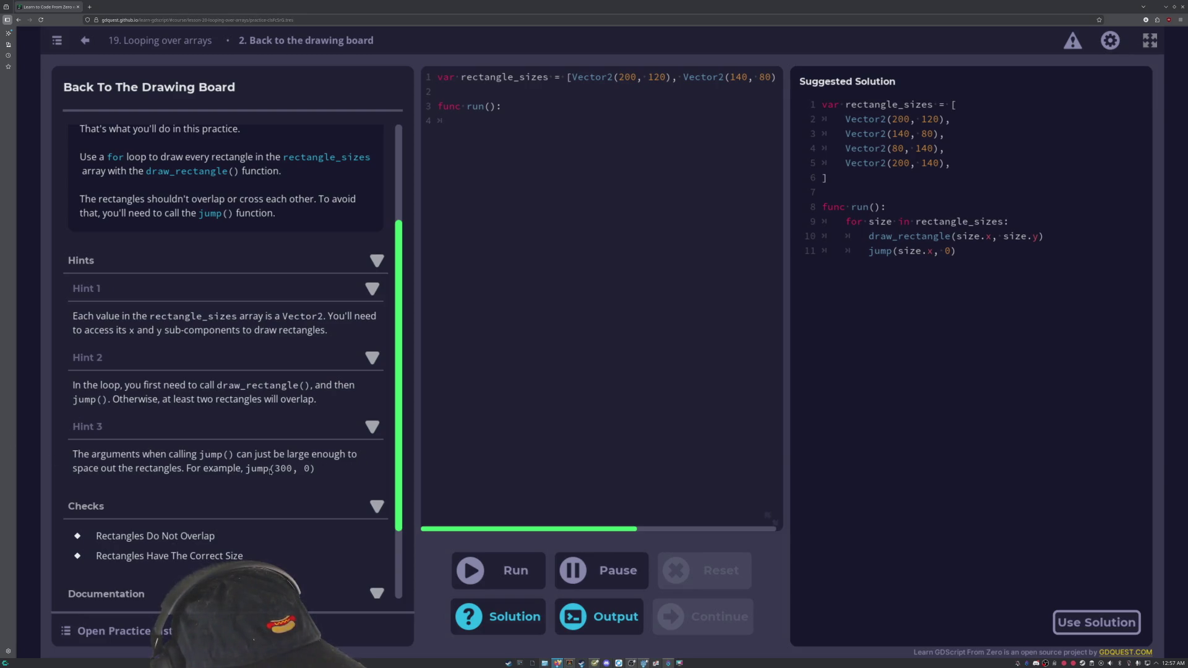
scroll(232, 508, "down", 3)
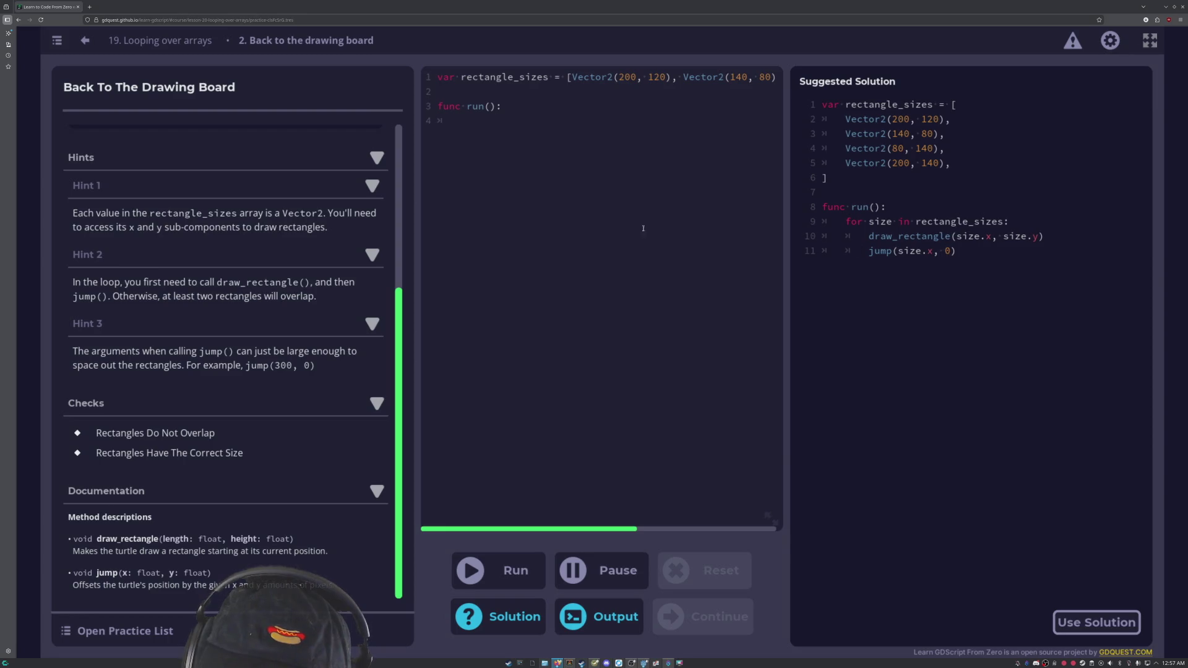
left_click(529, 132)
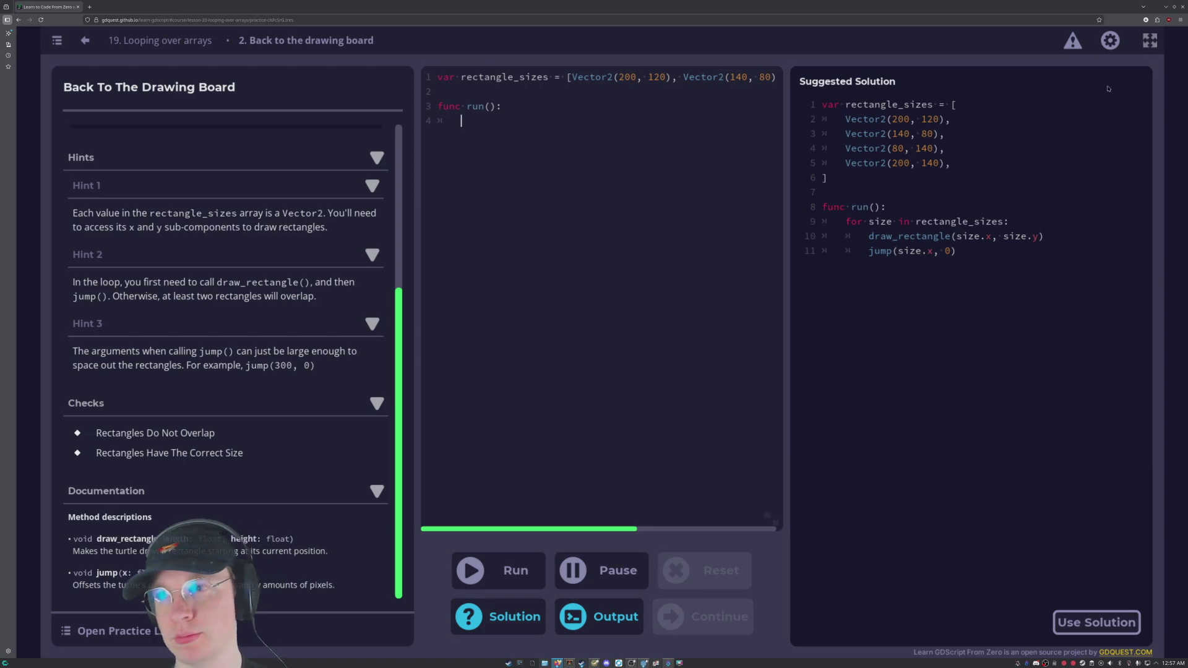
left_click(496, 628)
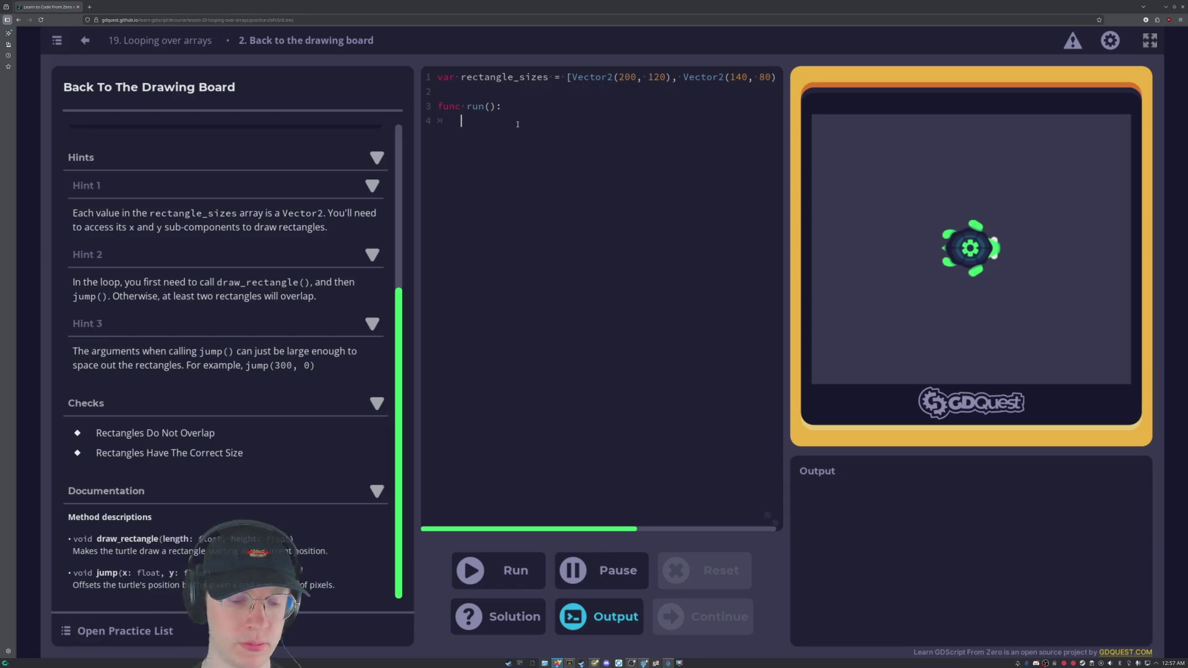
Write the loop line 'for size in rectangle sizes:' and indent line 5 into its body.
type("for z")
key("BackSpace")
type("size in rectangle size")
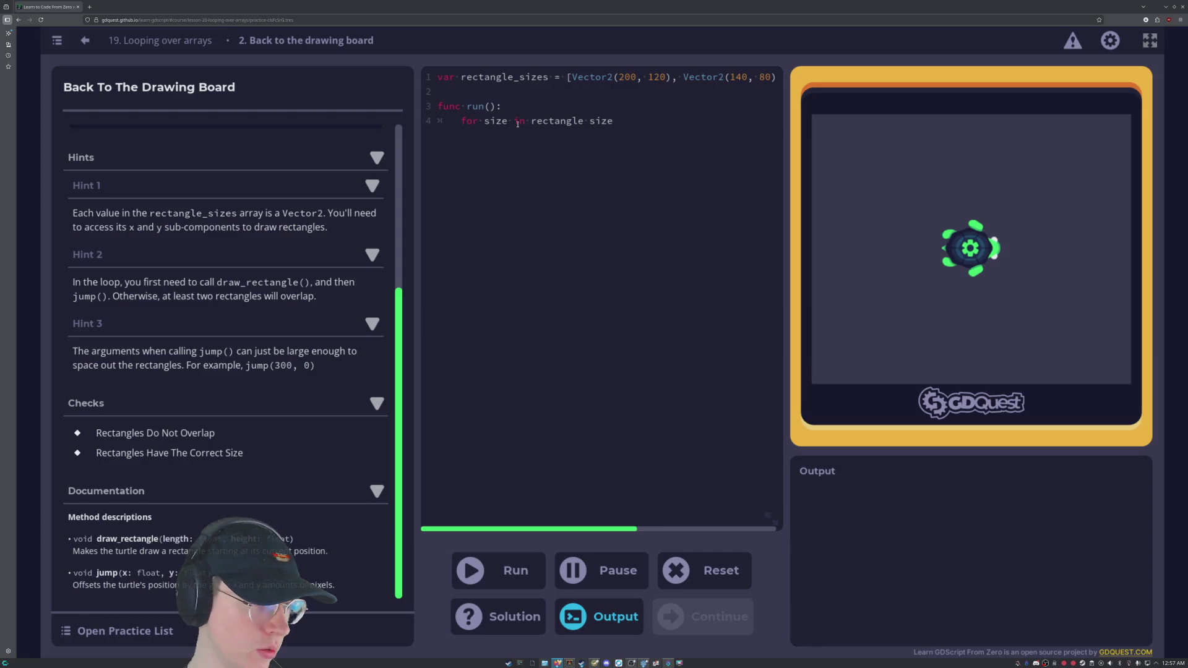
type("s:")
key("Tab")
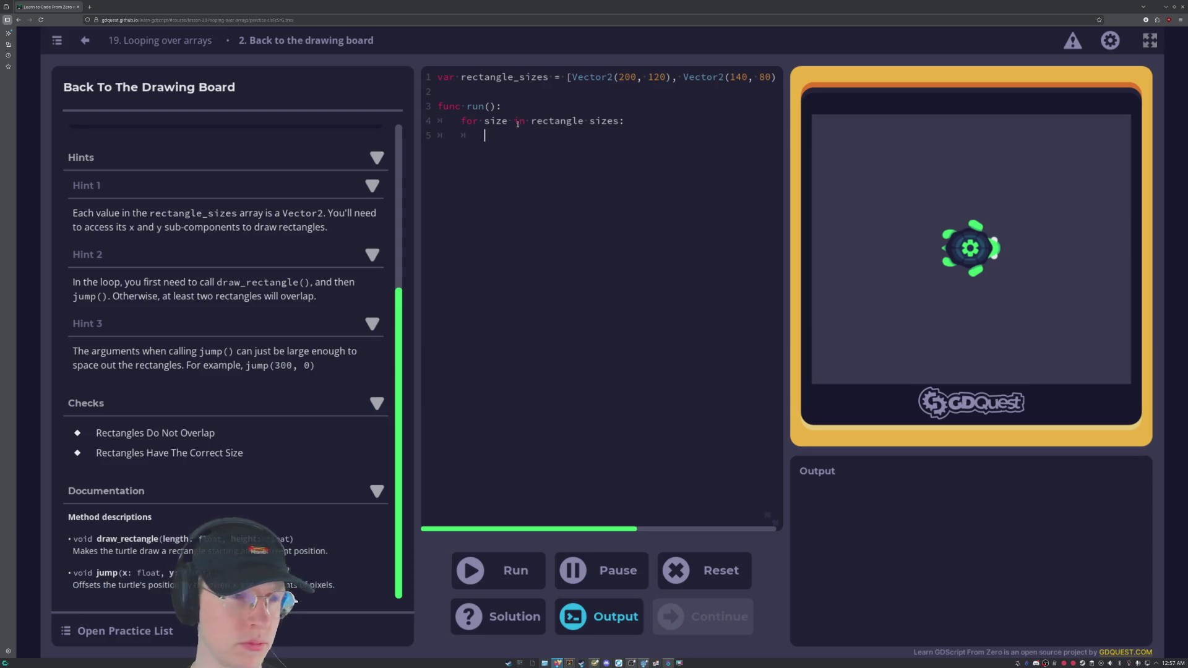
Collapse Hints 1, 2 and 3.
left_click(365, 191)
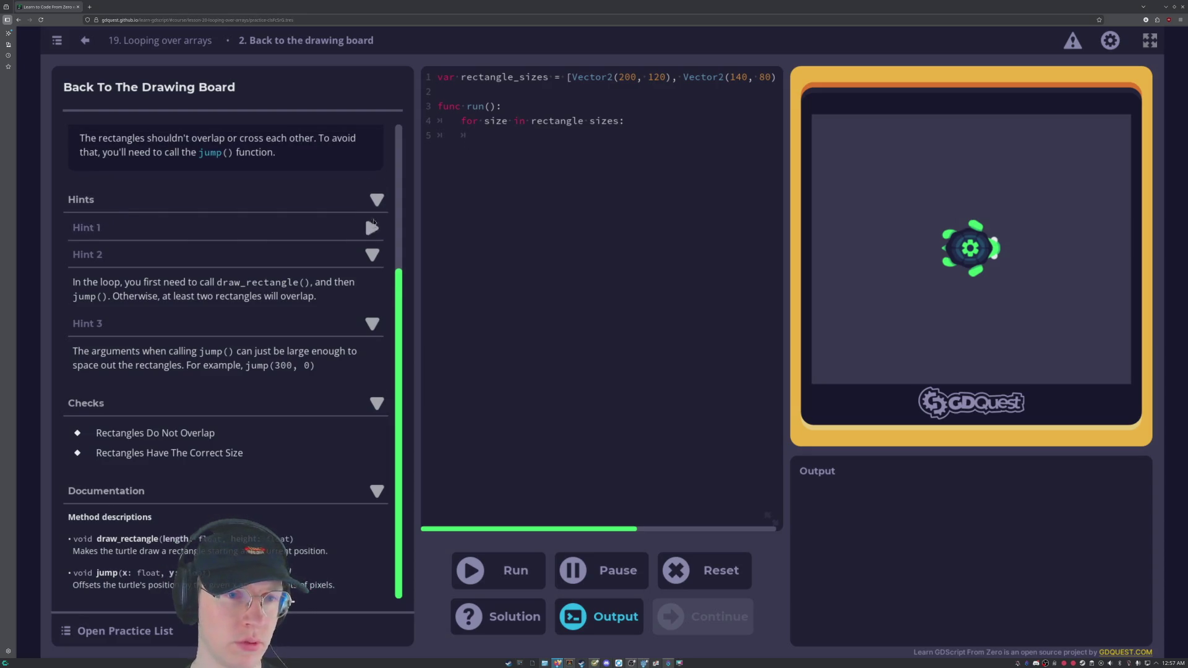
left_click(371, 254)
left_click(371, 323)
scroll(190, 290, "up", 2)
Start a draw_rectangle( call on line 5 inside the loop.
left_click(486, 137)
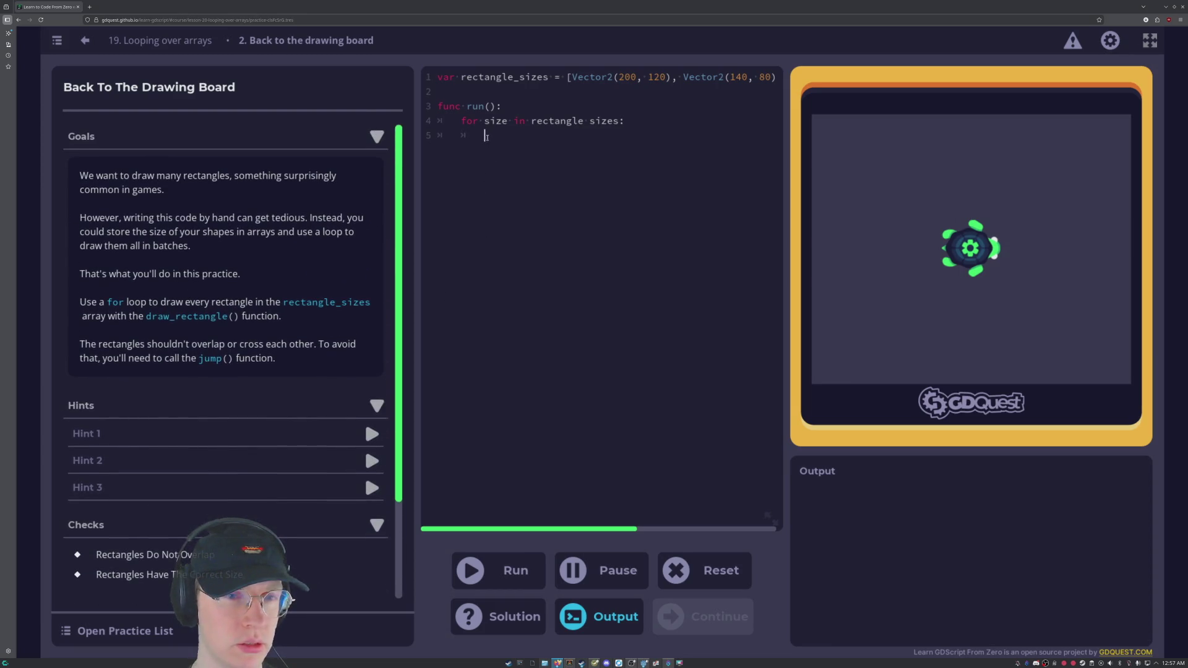
type("draw")
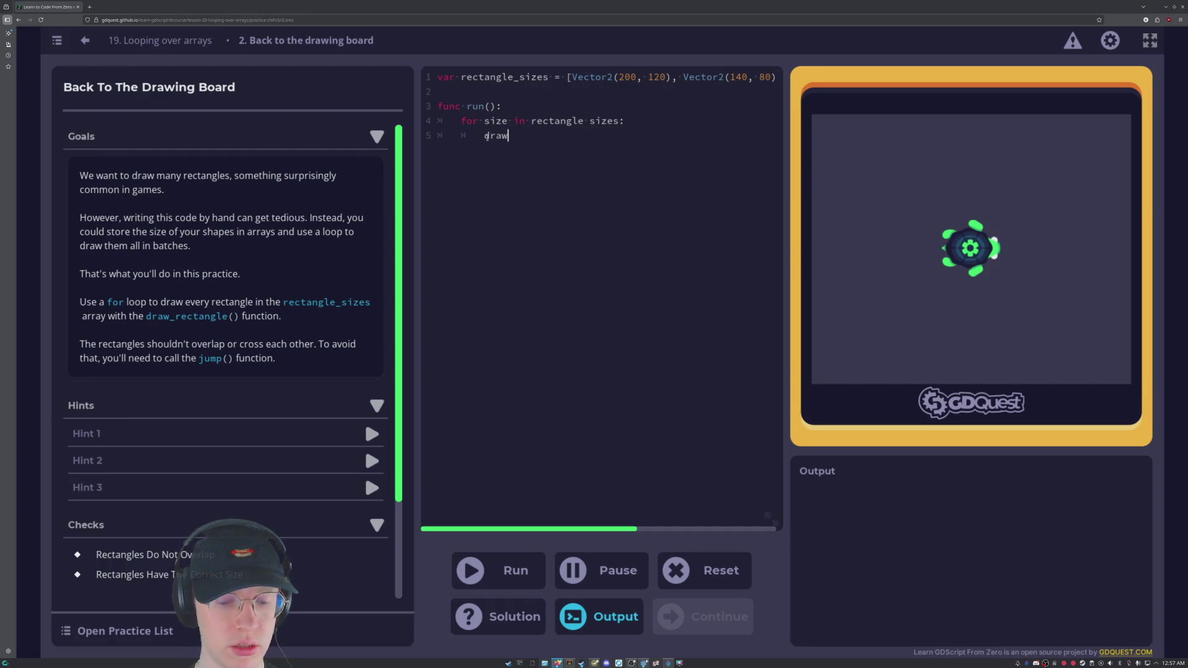
type("_rectan")
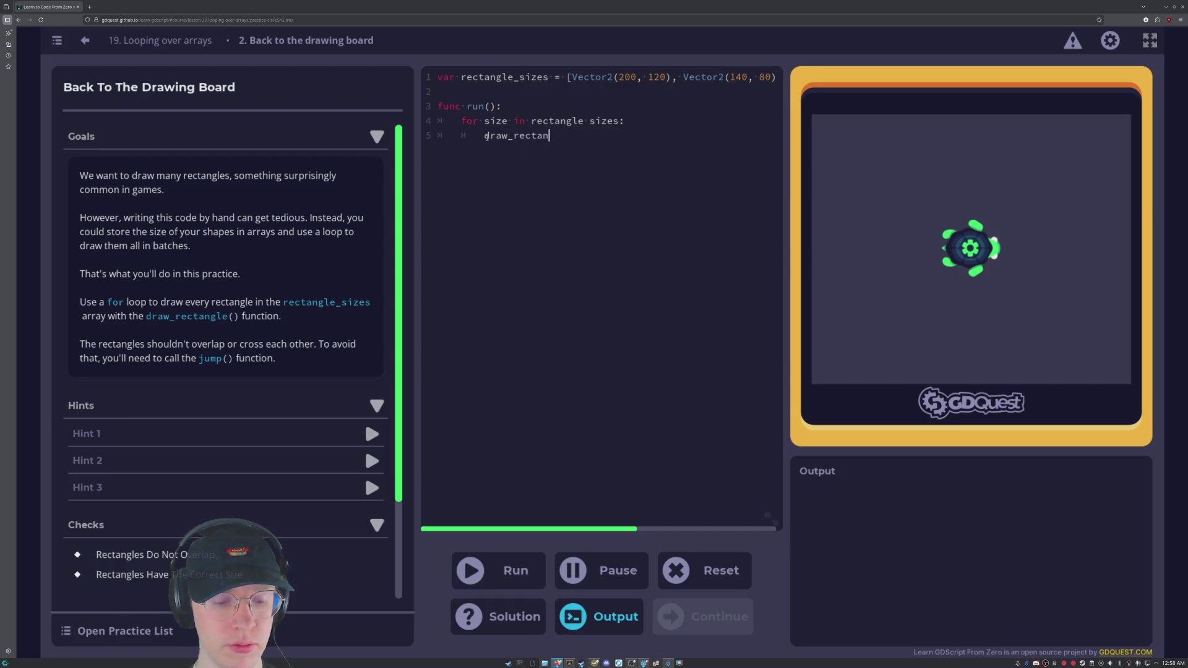
type("gle()")
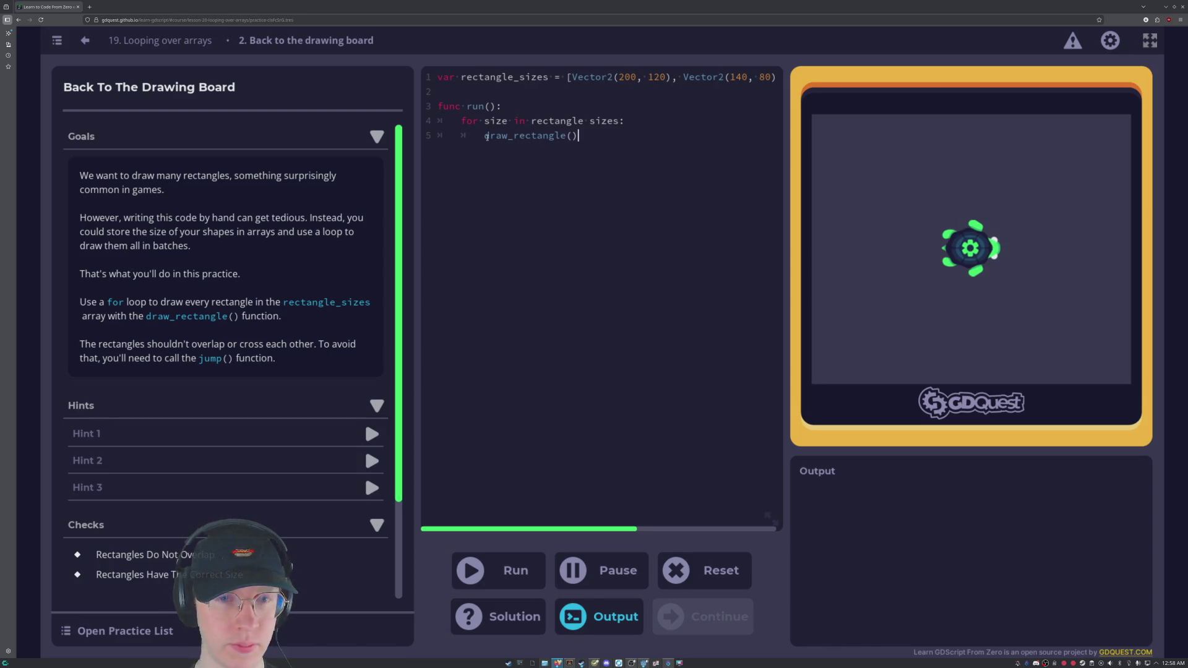
key("BackSpace")
key("BackSpace")
type("(")
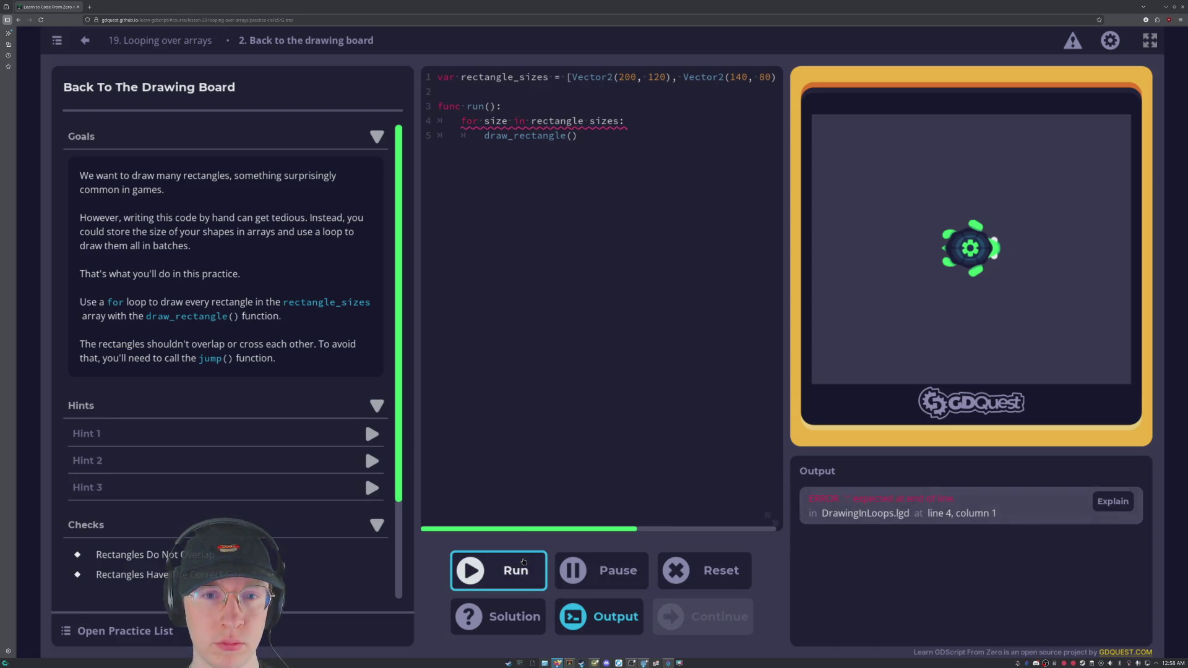
Rename 'rectangle sizes' to rectangle_sizes on the loop line and rerun the code.
left_click(631, 119)
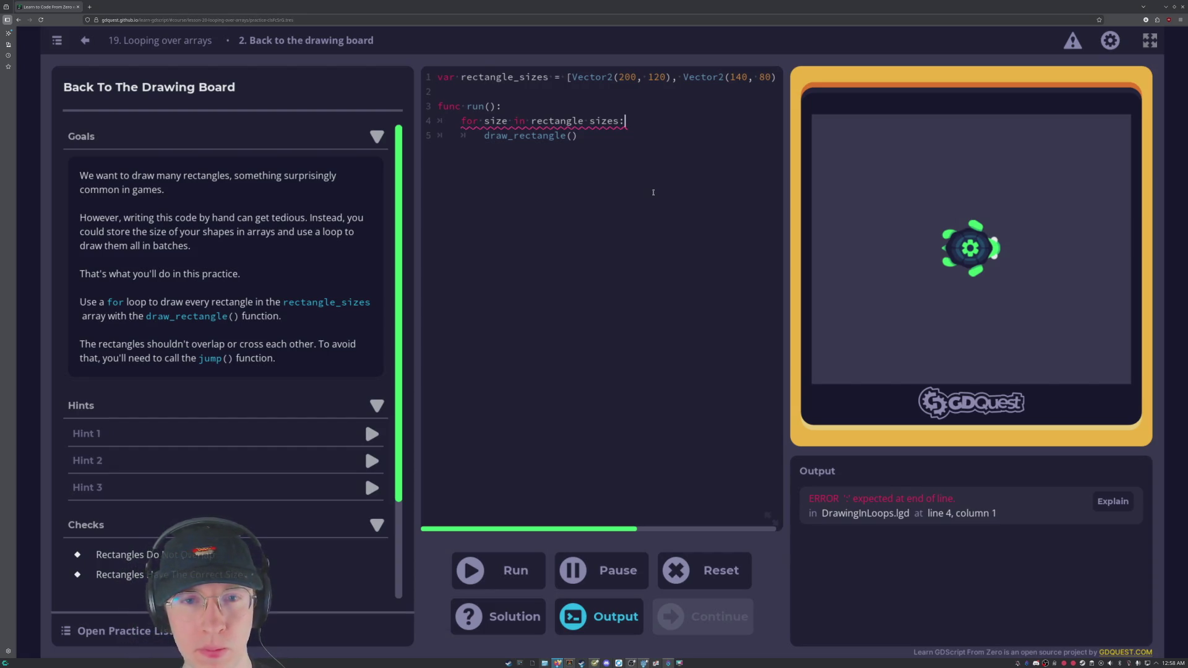
key("Left")
key("Left")
key("Left")
key("BackSpace")
type("_")
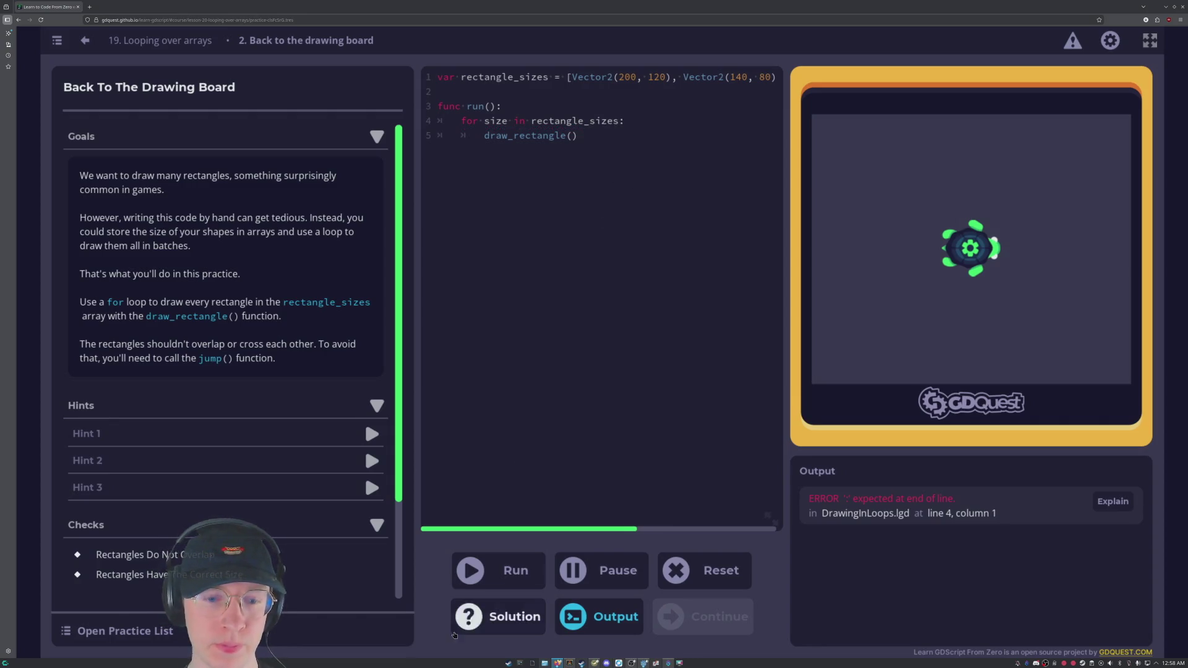
left_click(502, 564)
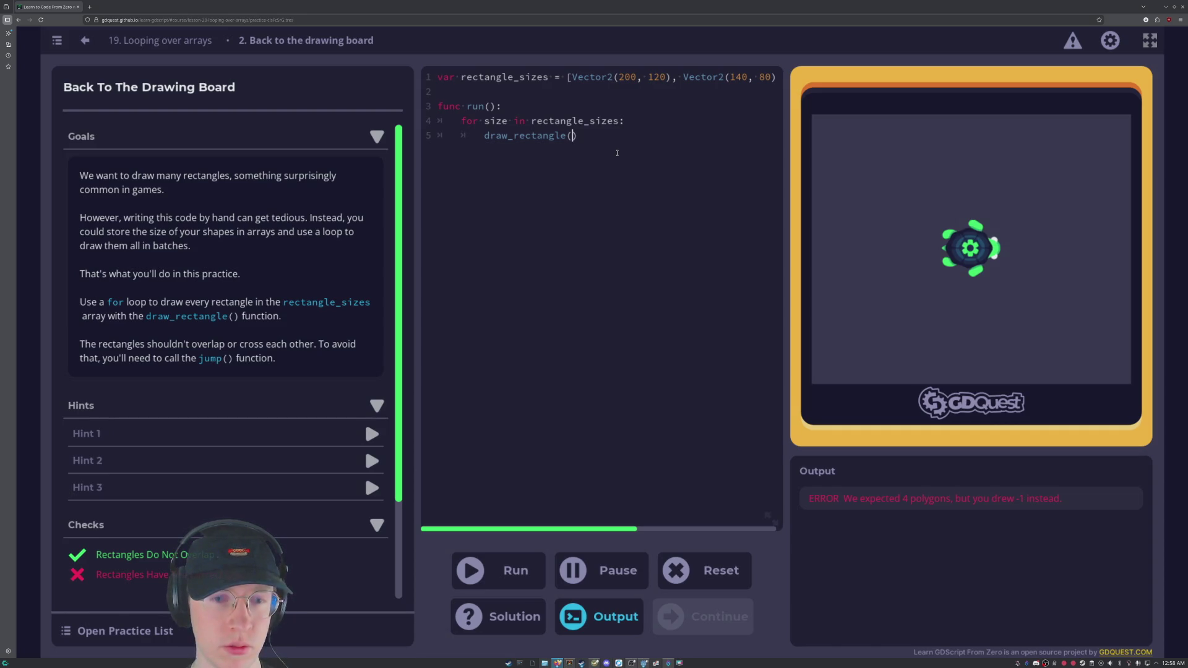
Pass rectangle_sizes into draw_rectangle() and run the code.
key("Left")
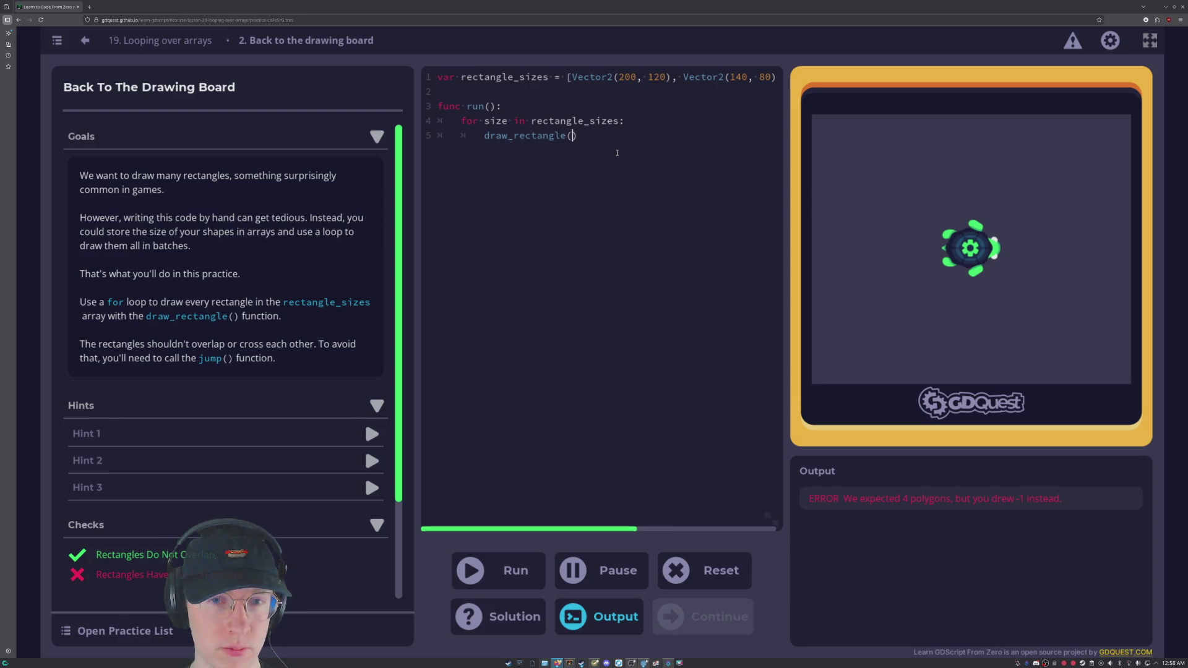
type("rectangle_")
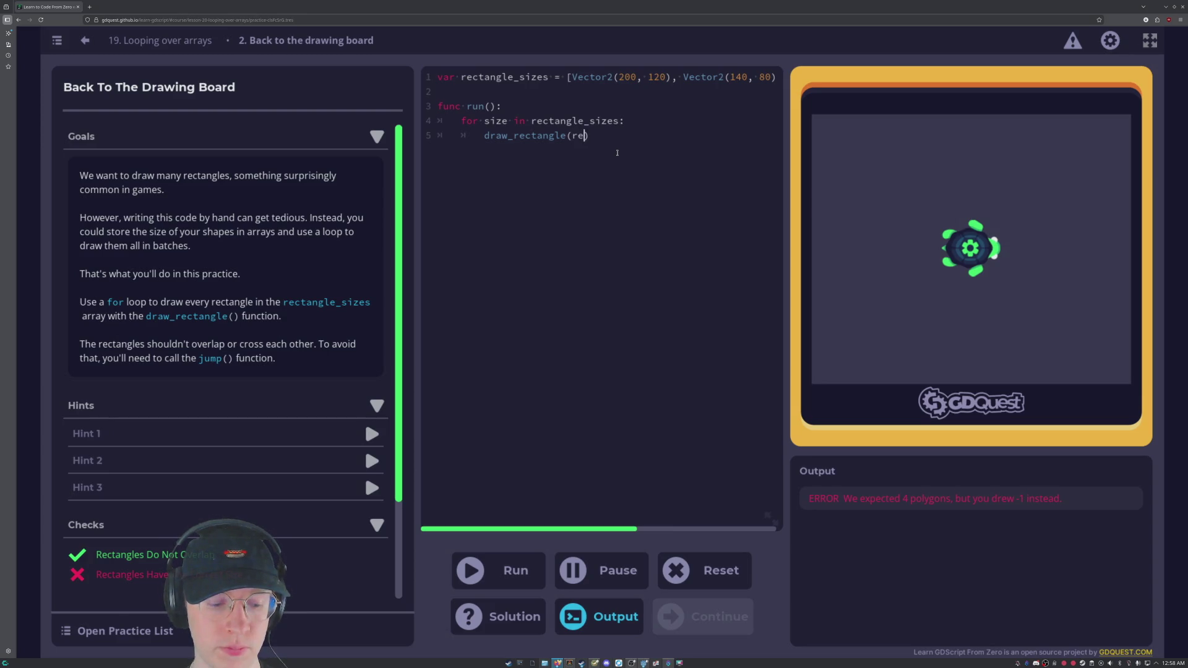
type("sized")
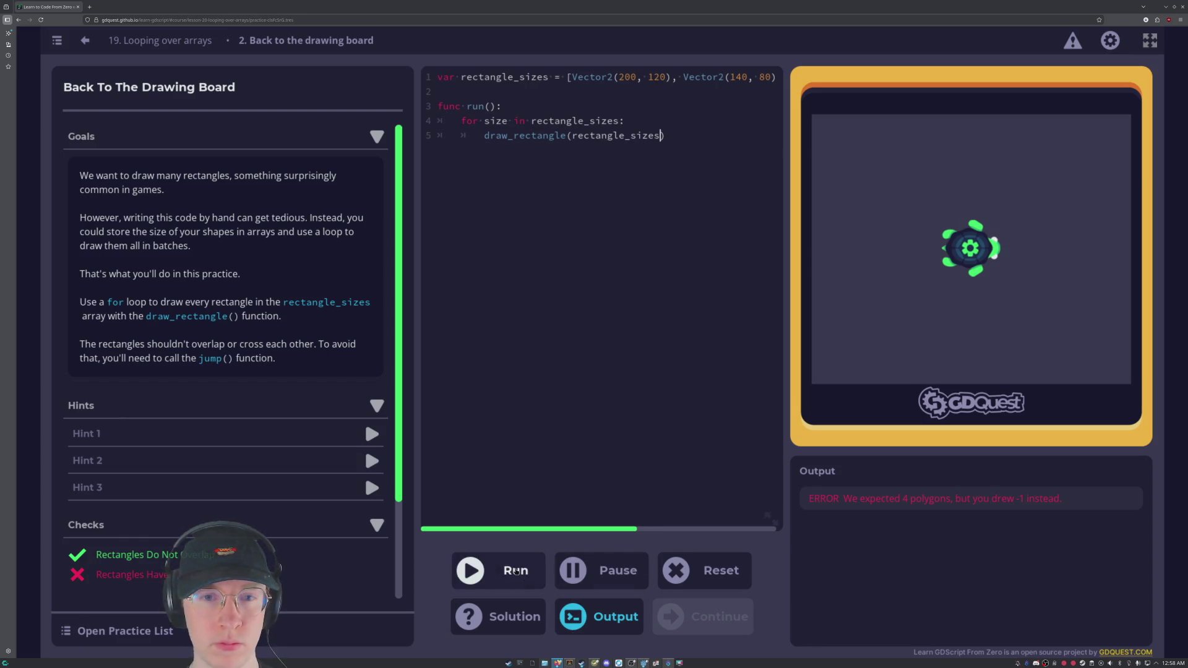
left_click(516, 571)
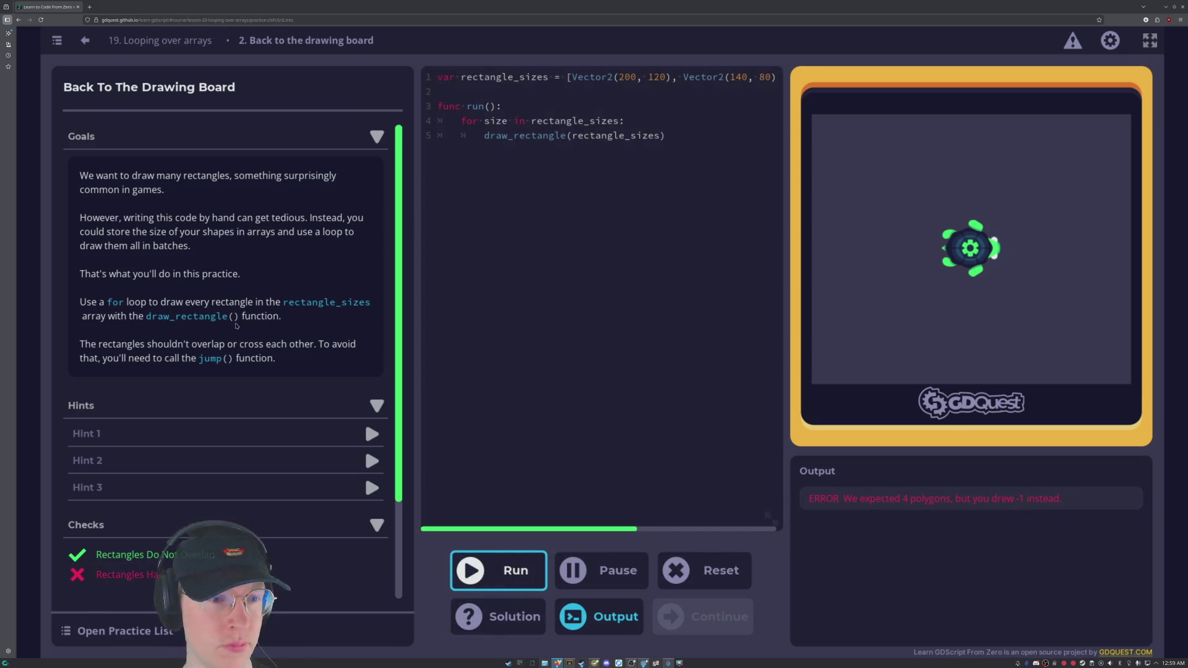
Add a jump() call on a new line 6 and bring up the suggested solution.
left_click(672, 134)
key("Return")
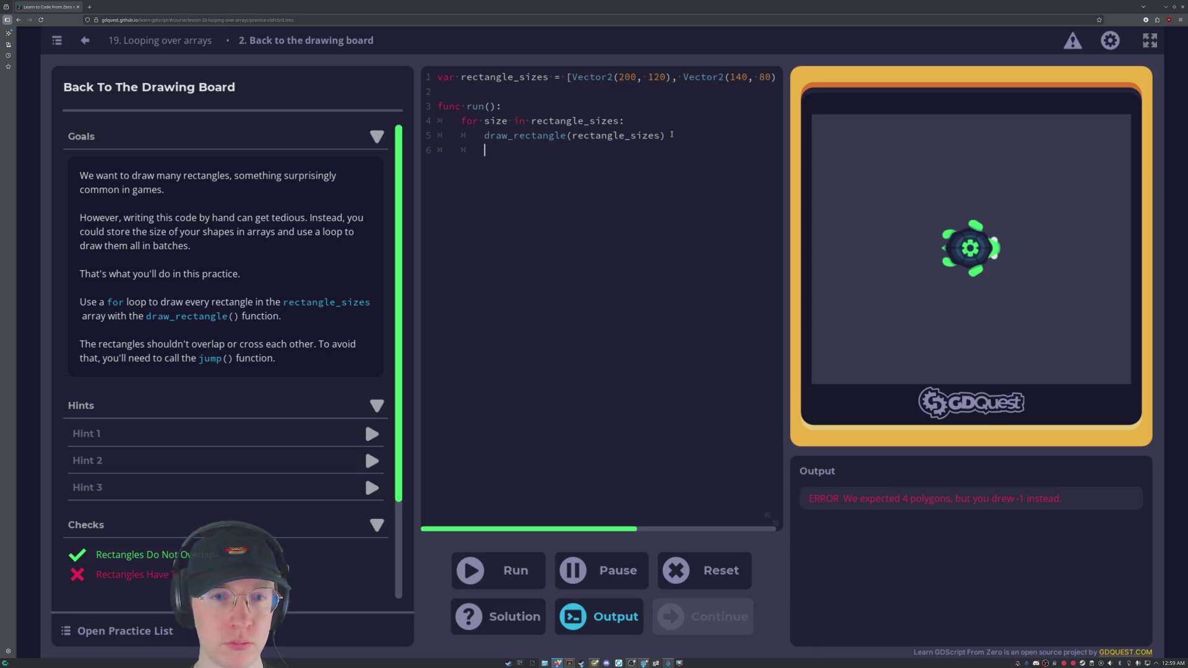
type("jump")
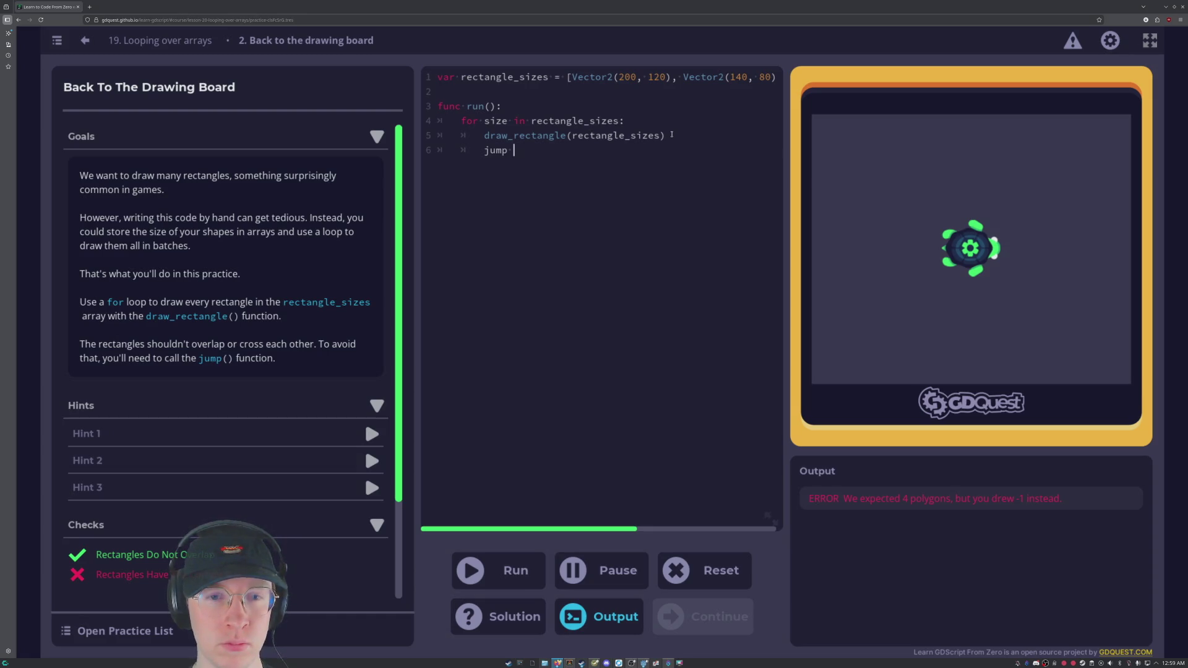
type("()")
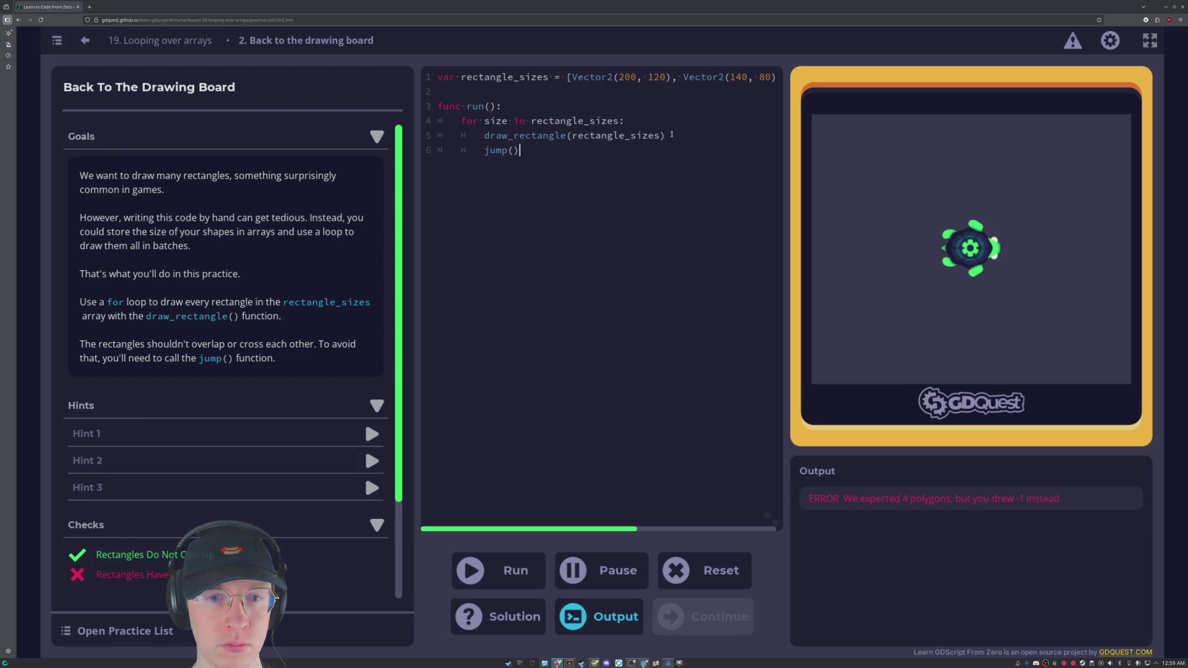
key("Left")
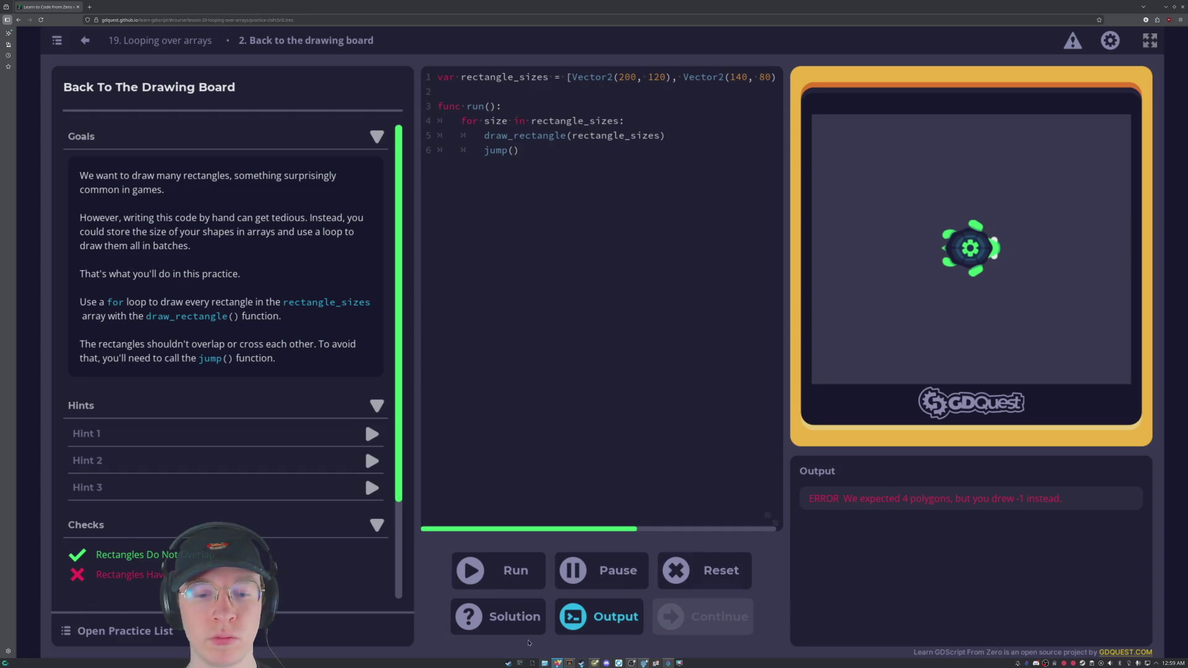
left_click(508, 619)
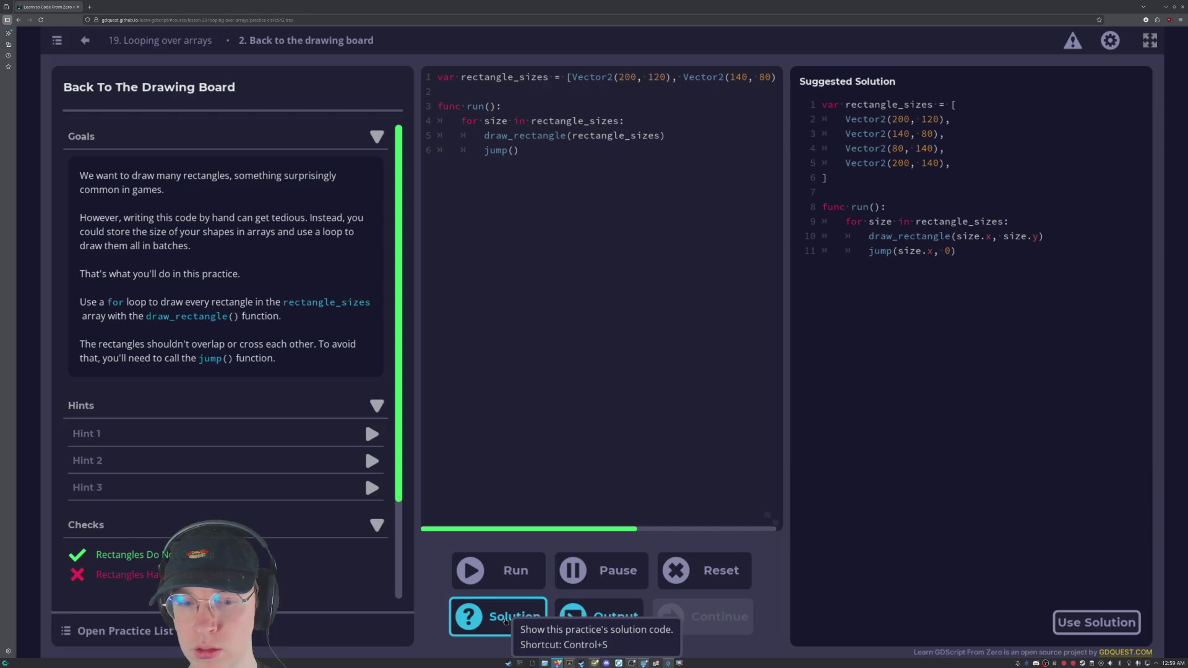
Close the solution, make the jump call jump(size), and replace draw_rectangle's argument with size.
left_click(505, 620)
left_click_drag(625, 135, 572, 135)
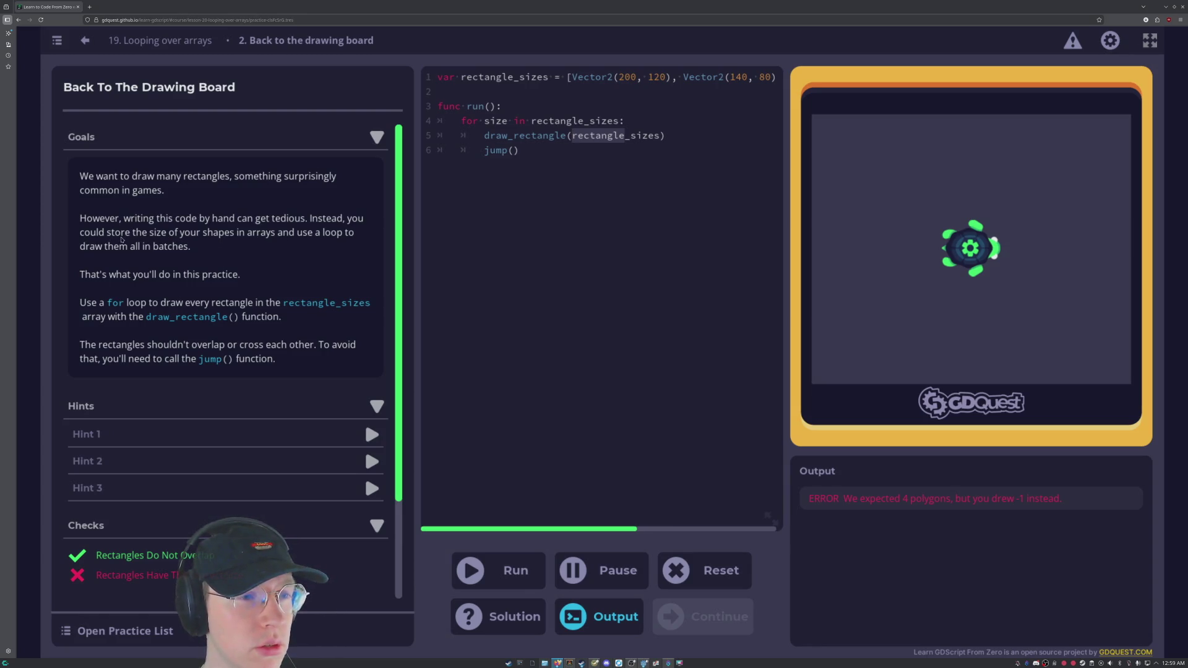
left_click(537, 76)
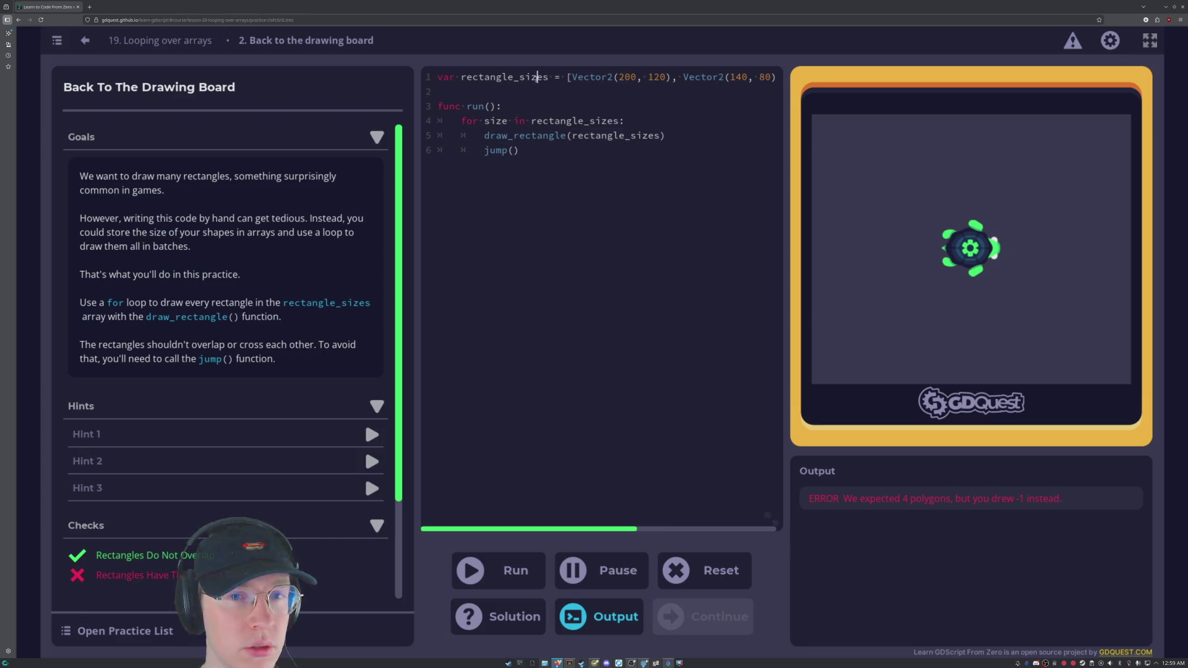
left_click(644, 150)
key("Left")
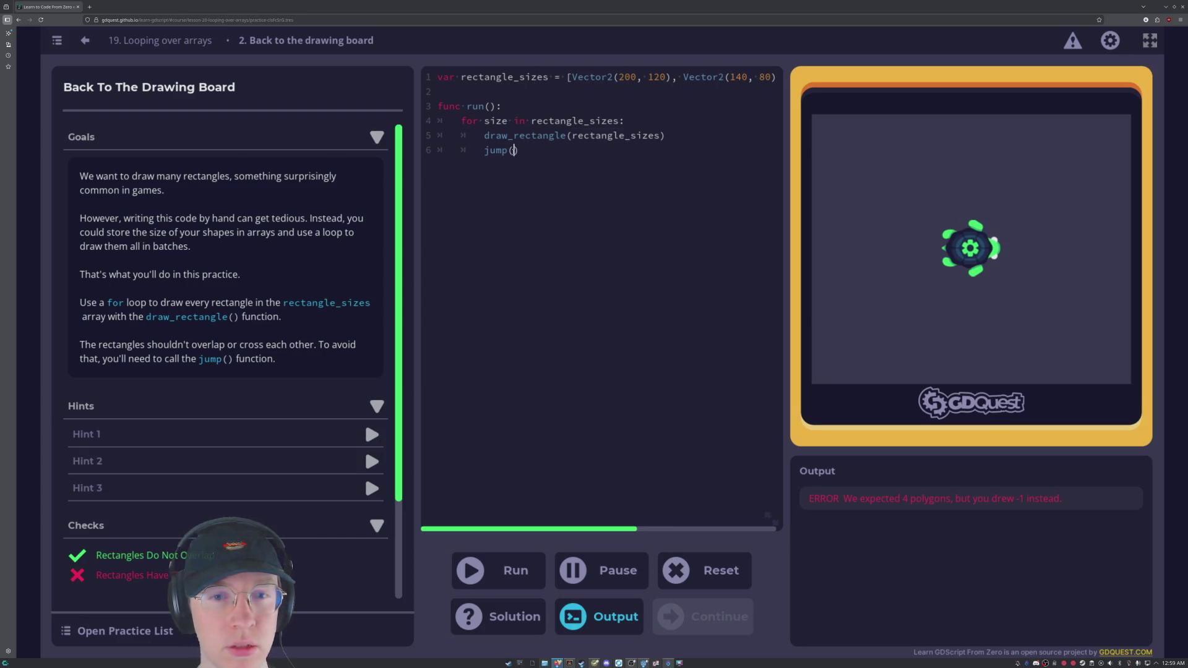
type("size")
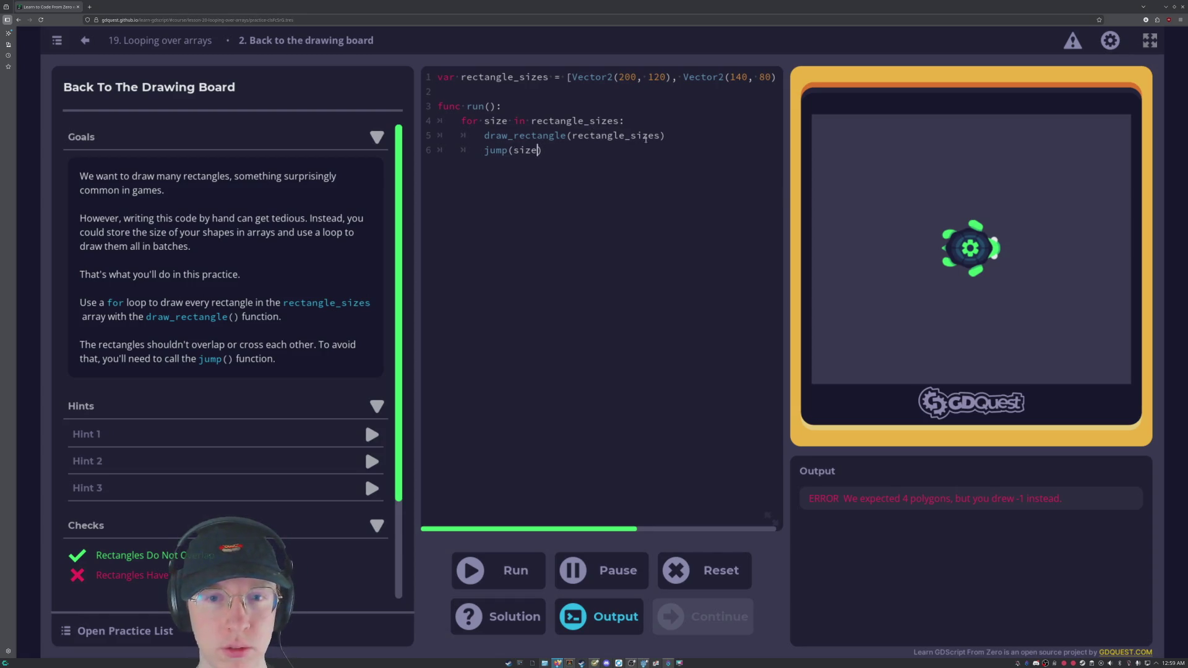
left_click_drag(661, 138, 571, 139)
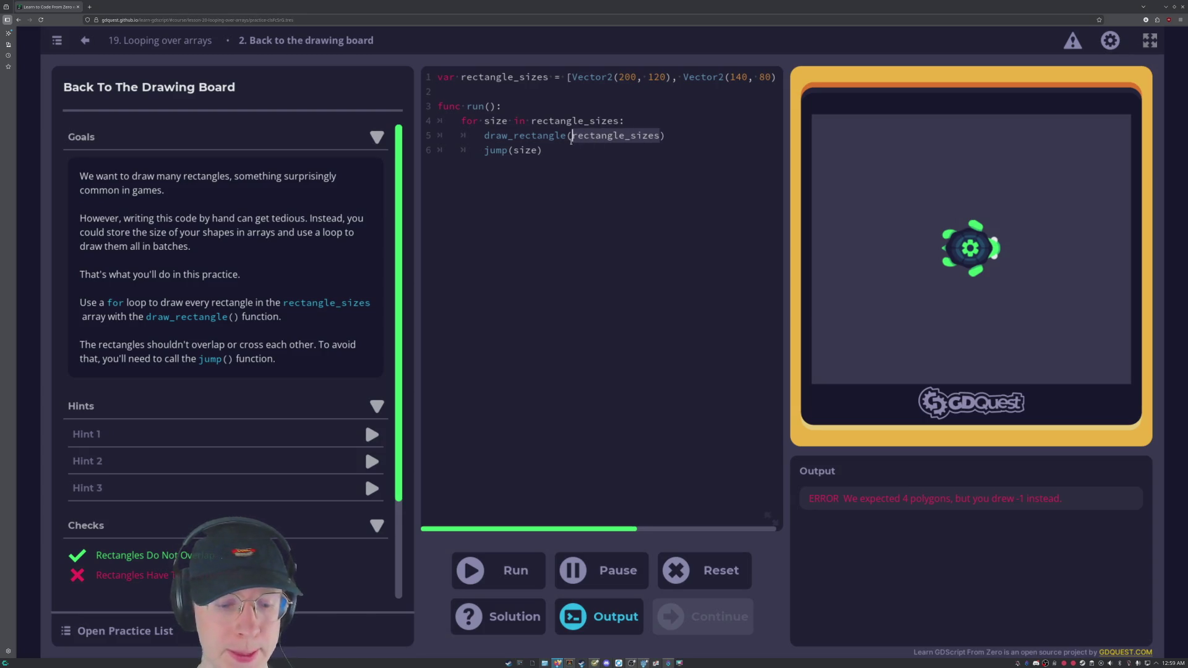
type("size")
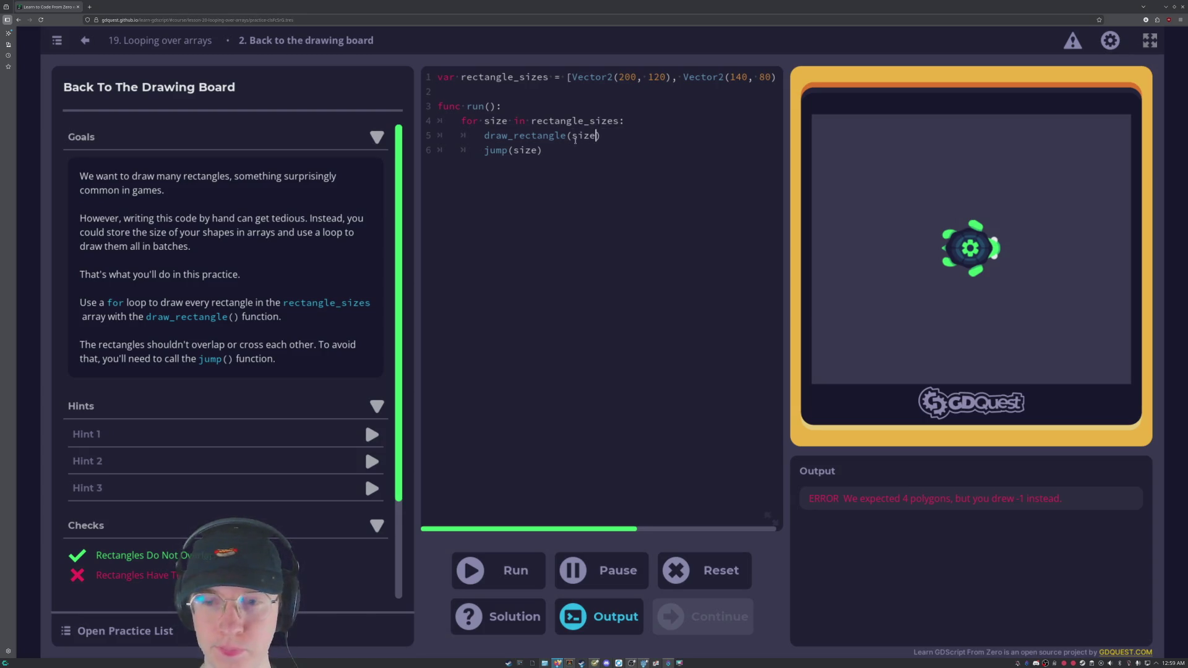
Recheck the solution, change draw_rectangle's arguments to size.x, size.y, and collapse the Goals section.
left_click(529, 622)
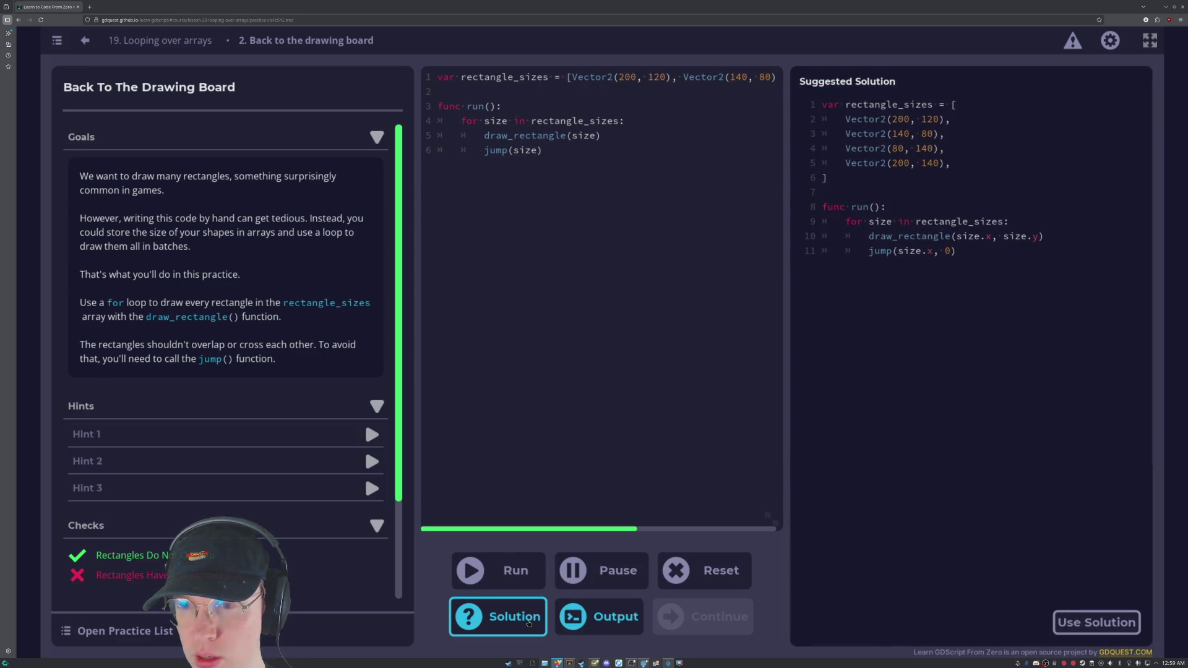
left_click(529, 623)
left_click(597, 136)
type(".x")
type(", size.")
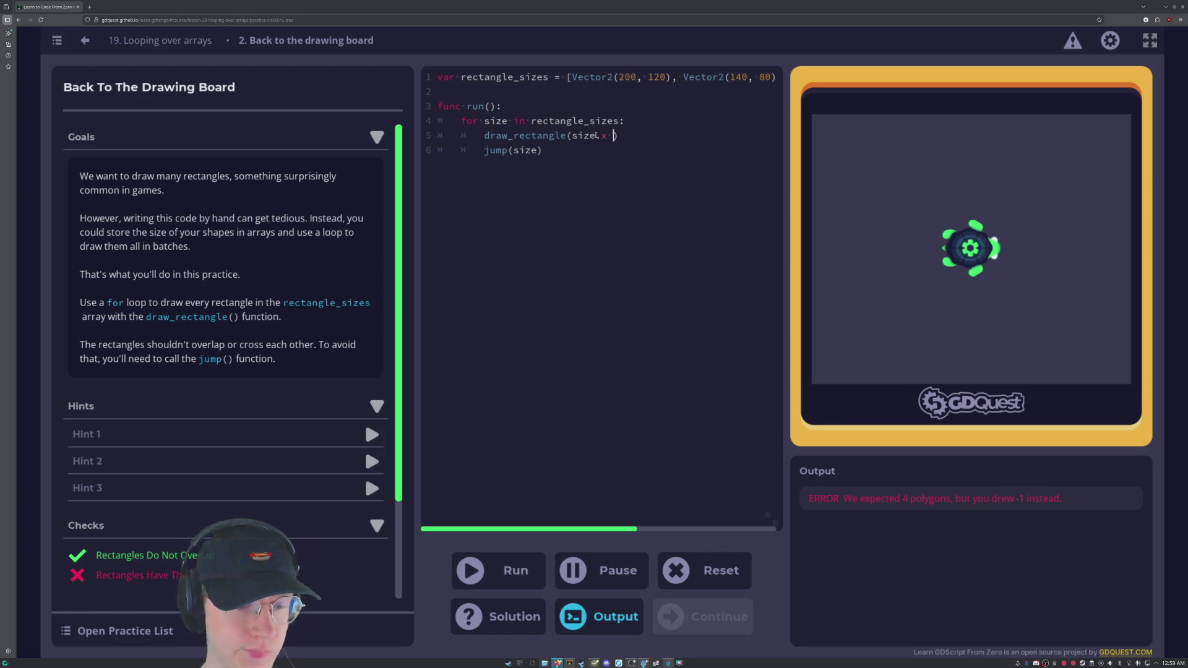
type("y")
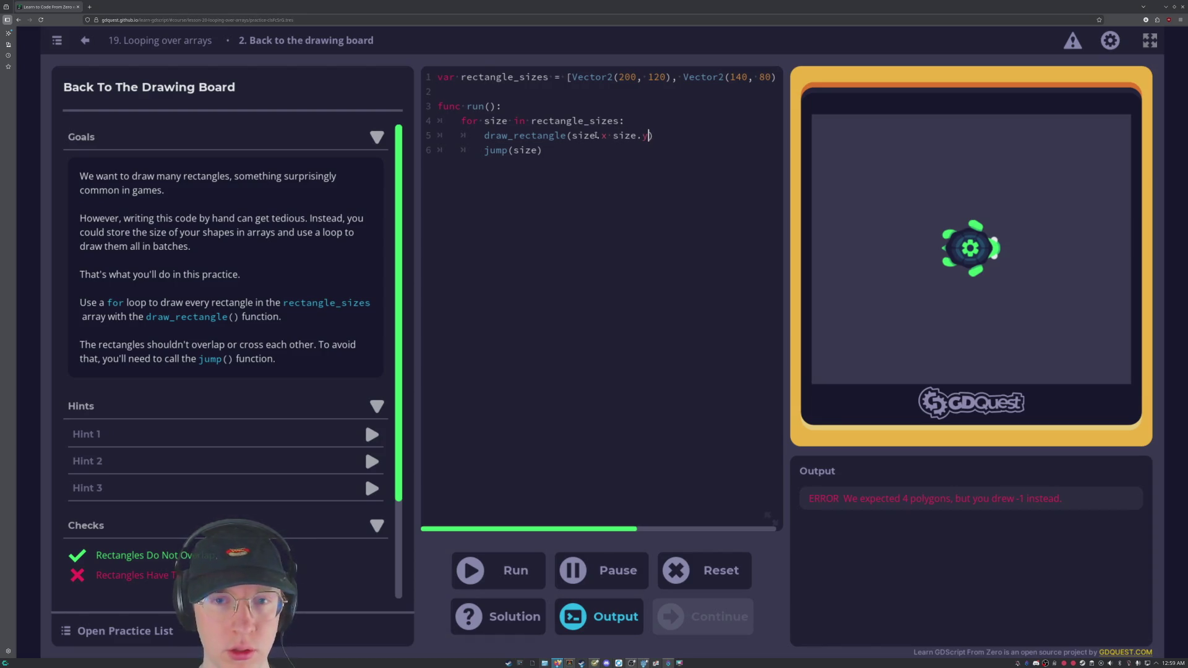
left_click(377, 136)
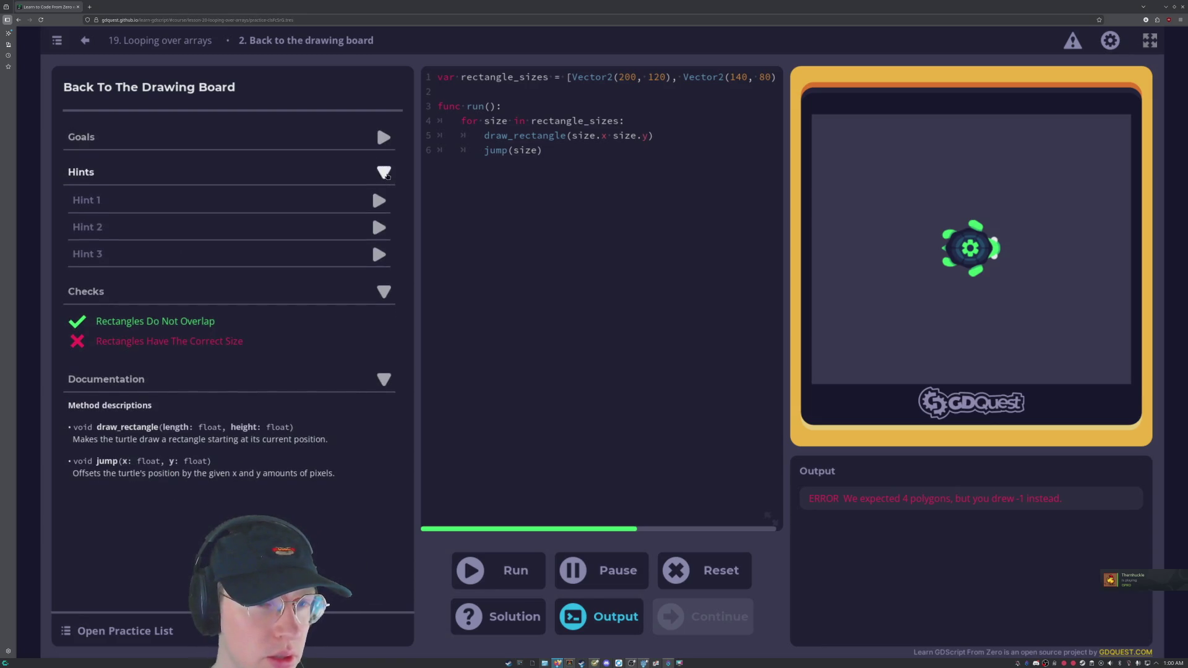
Collapse Hints and Checks to show the draw_rectangle and jump documentation, then select line 6.
left_click(386, 182)
left_click(383, 208)
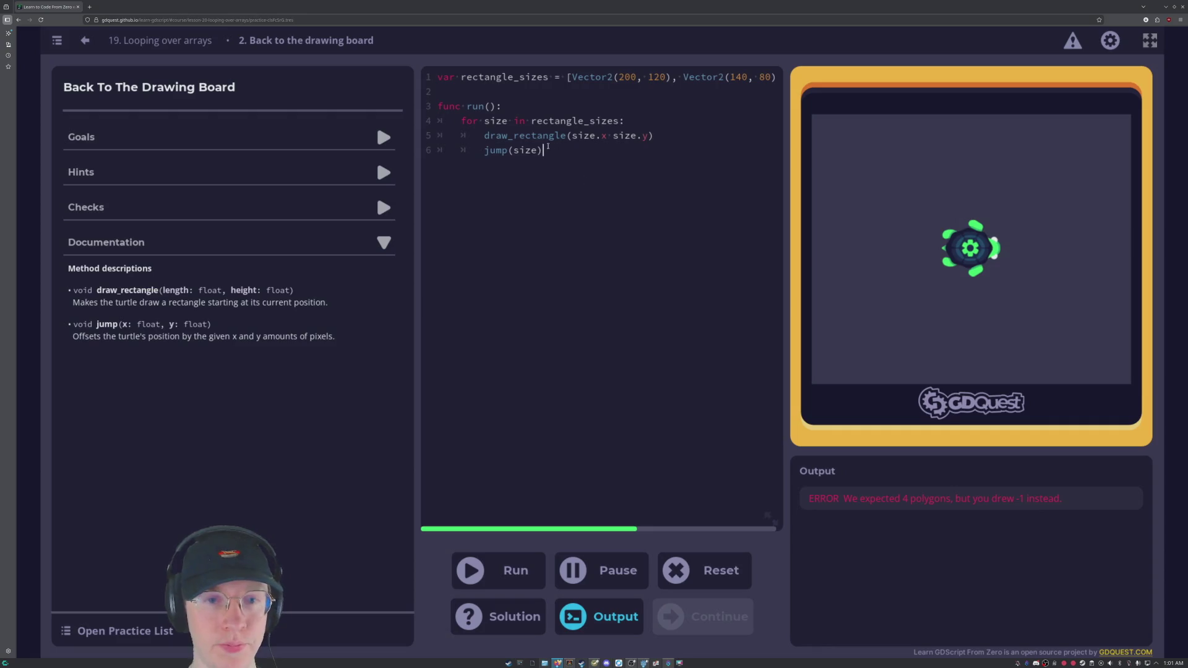
left_click_drag(545, 151, 484, 151)
left_click(537, 162)
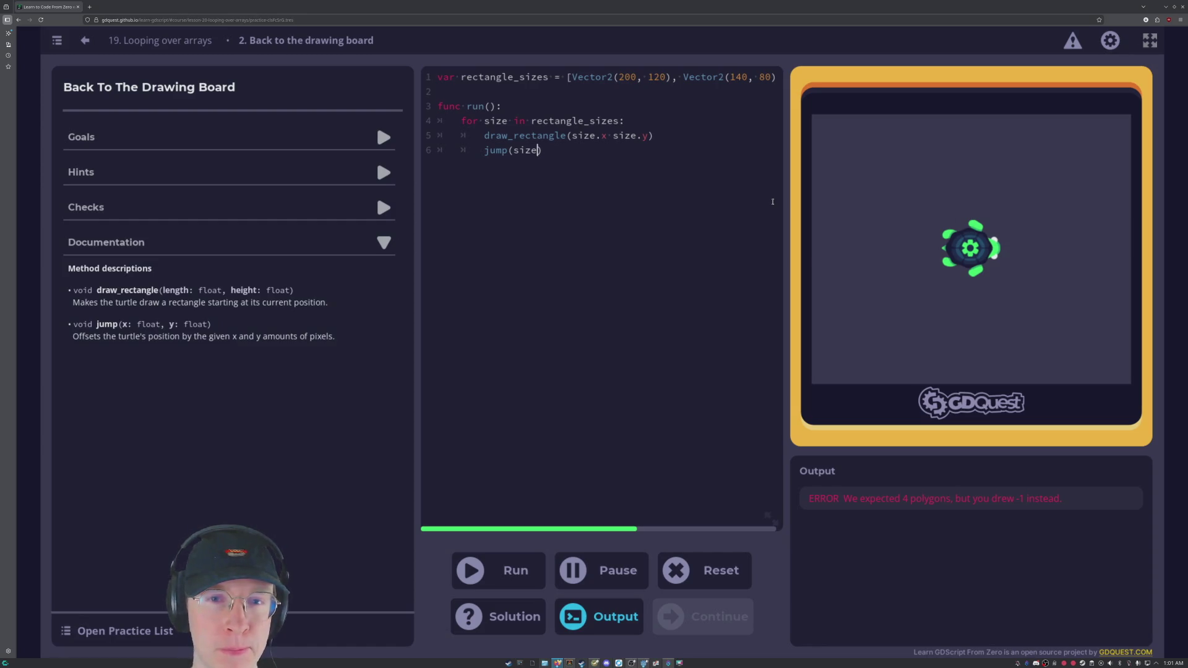
Change line 6 to jump(size.x, size.y), add the comma after size.x on line 5, and run.
type(".")
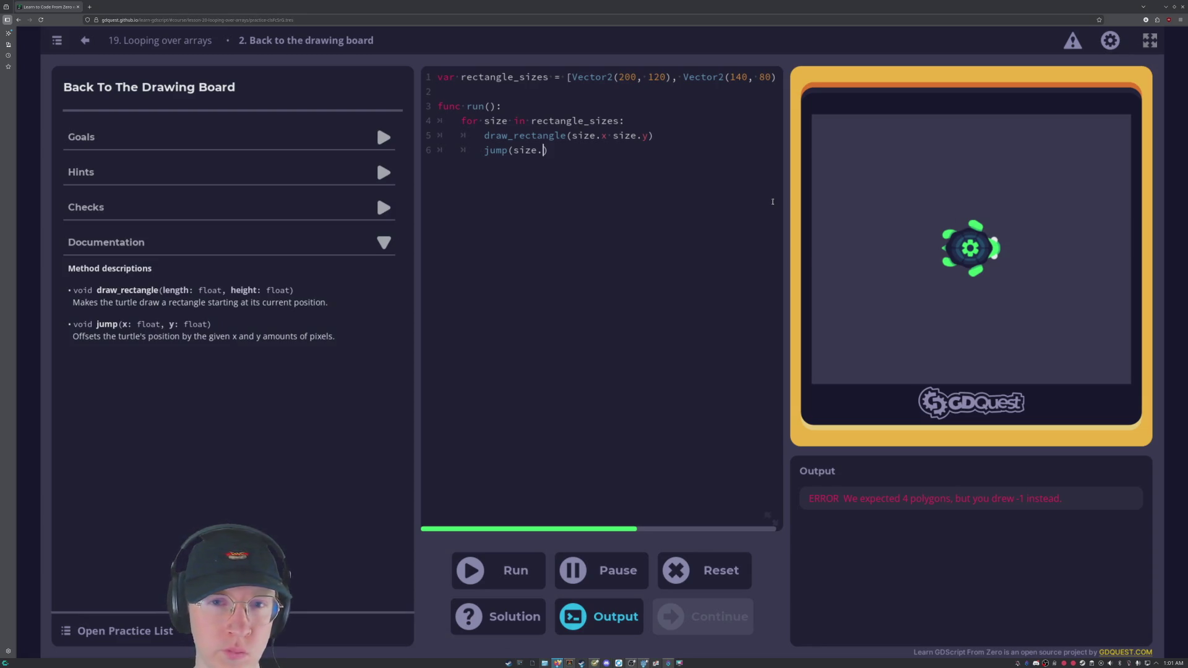
type("x, ")
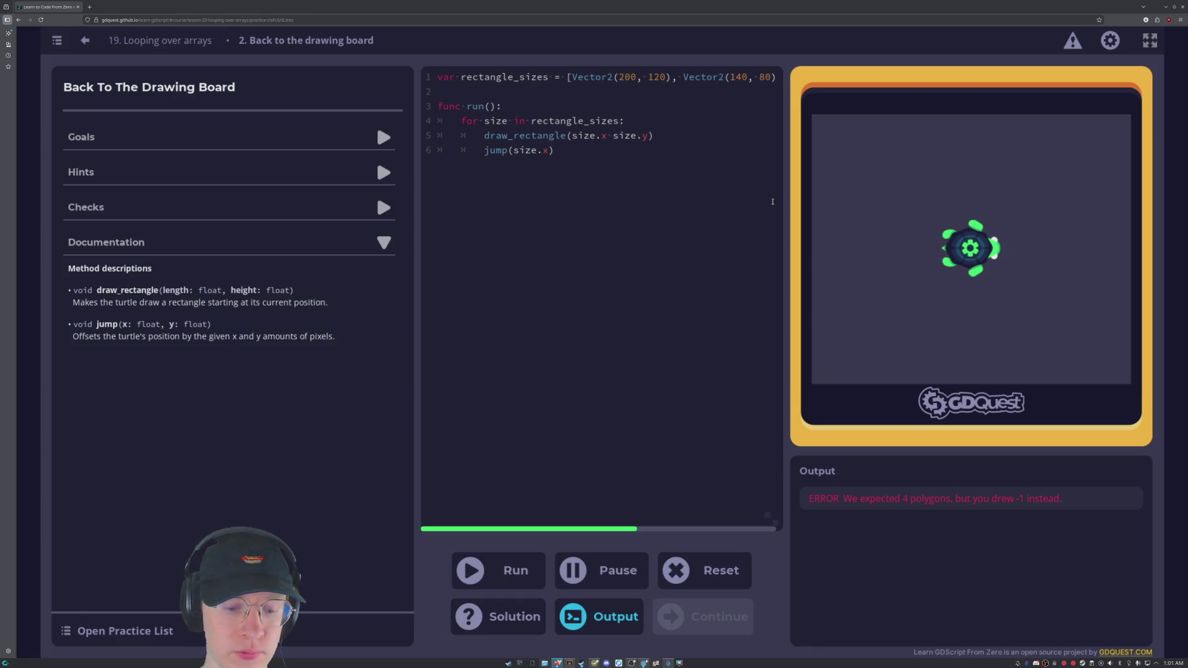
type("size.")
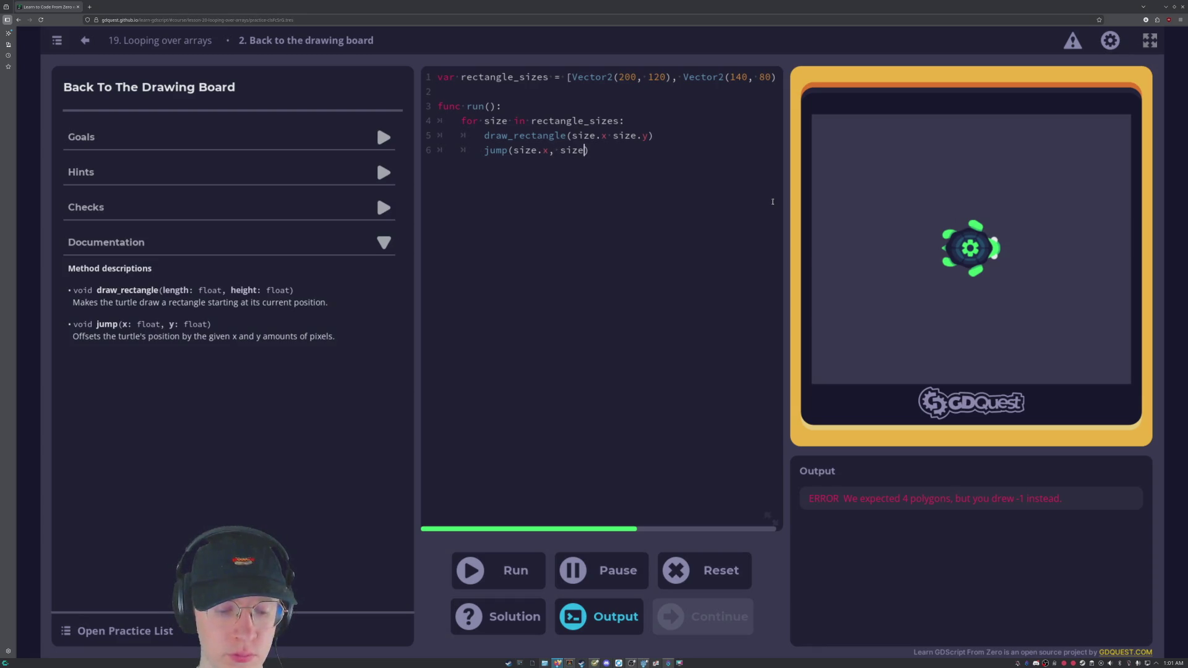
type("y")
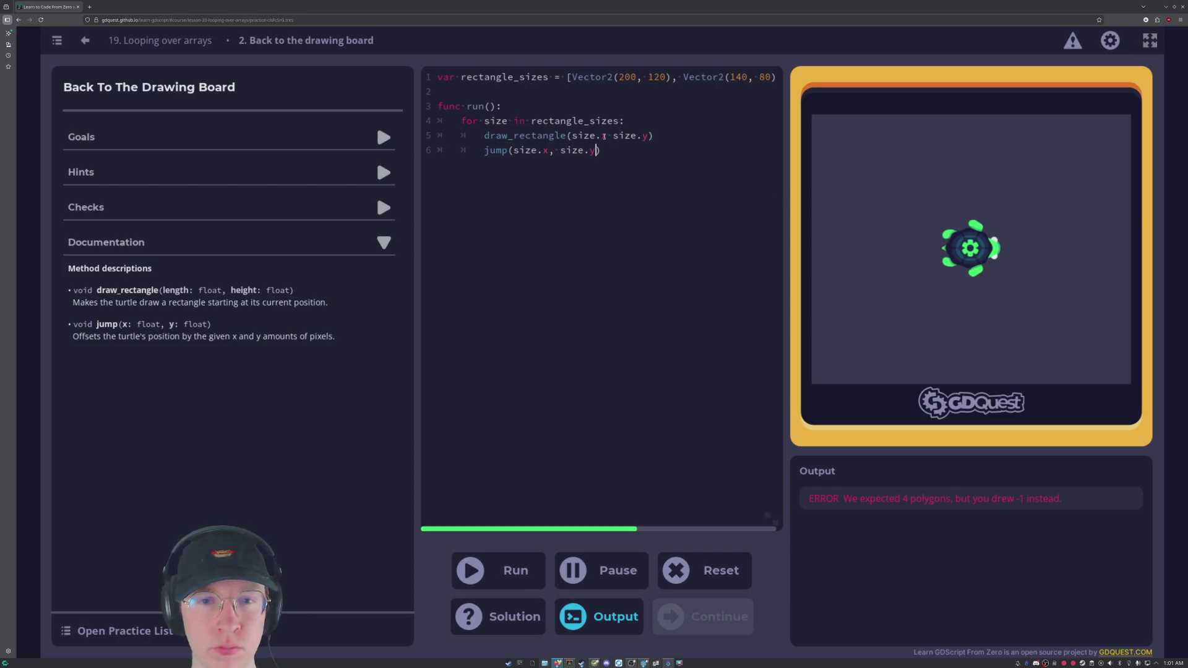
left_click(609, 137)
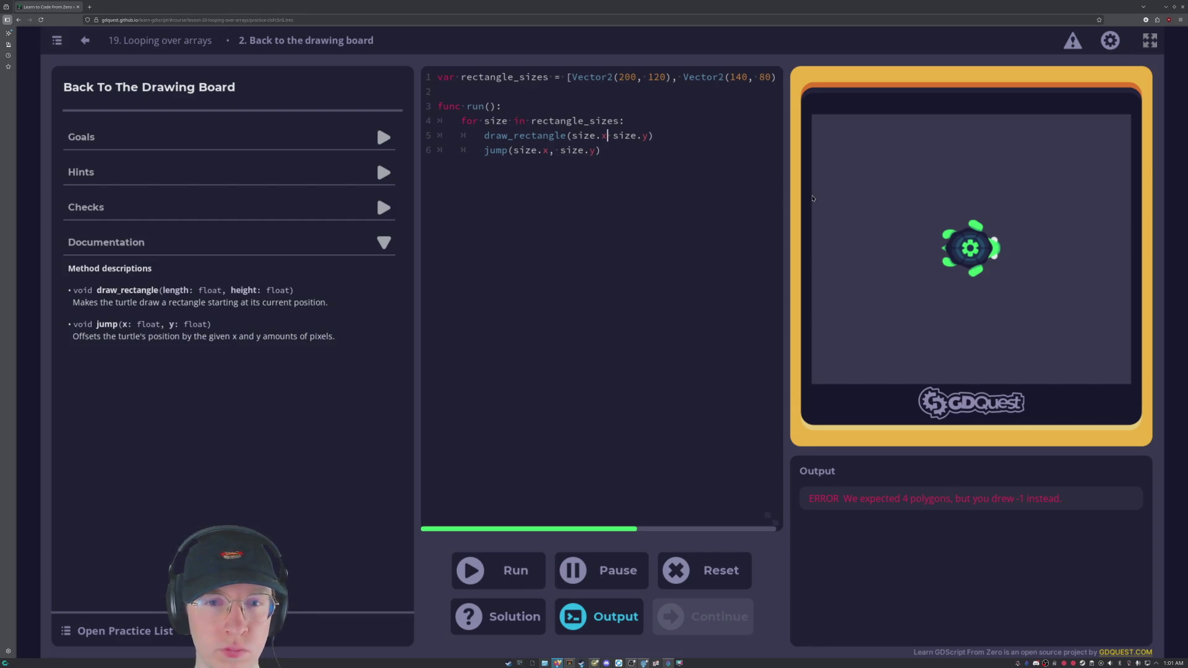
type(",")
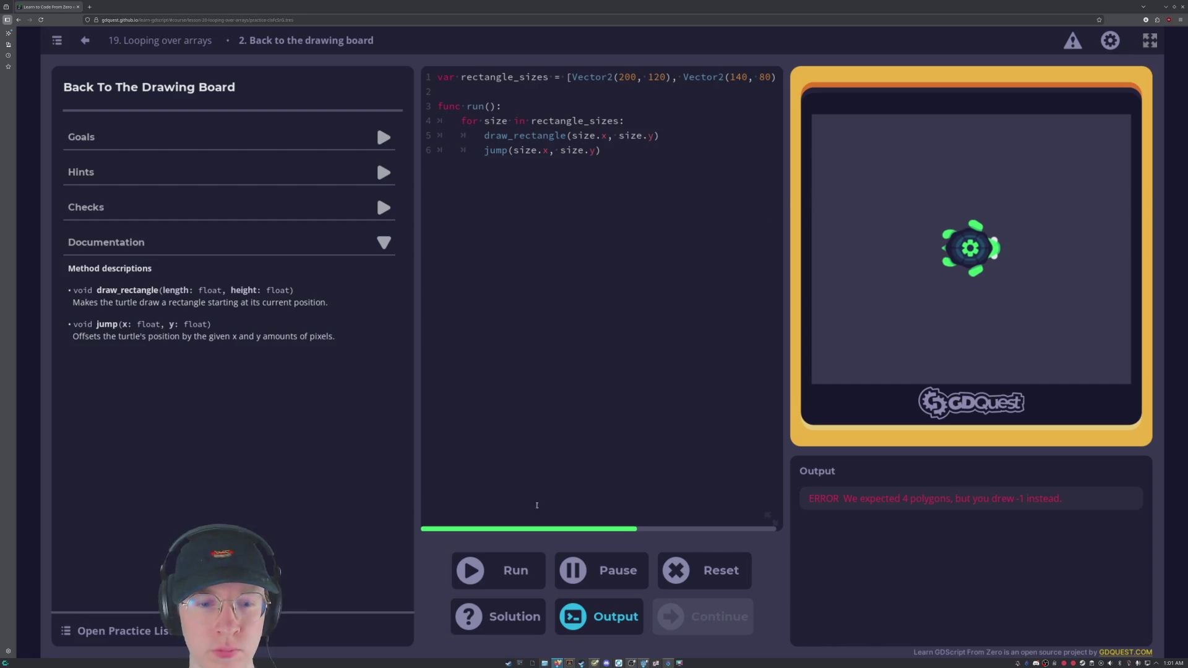
left_click(488, 575)
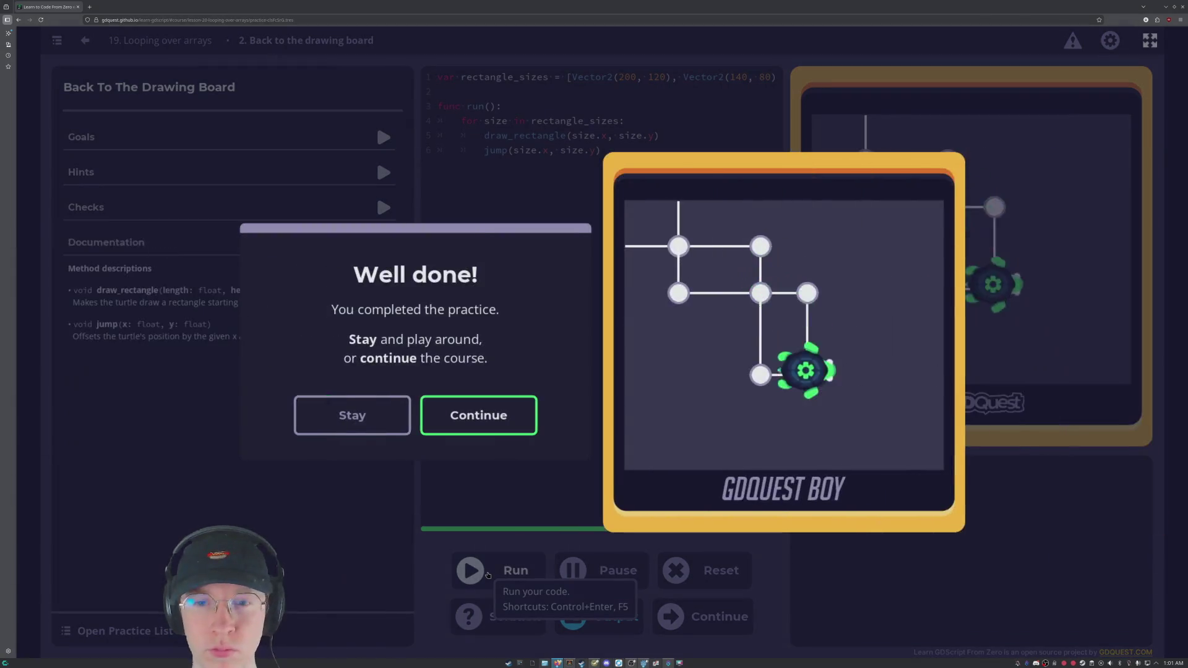
Continue past Well done! and confirm Lesson complete! to load lesson 20, Strings.
left_click(475, 423)
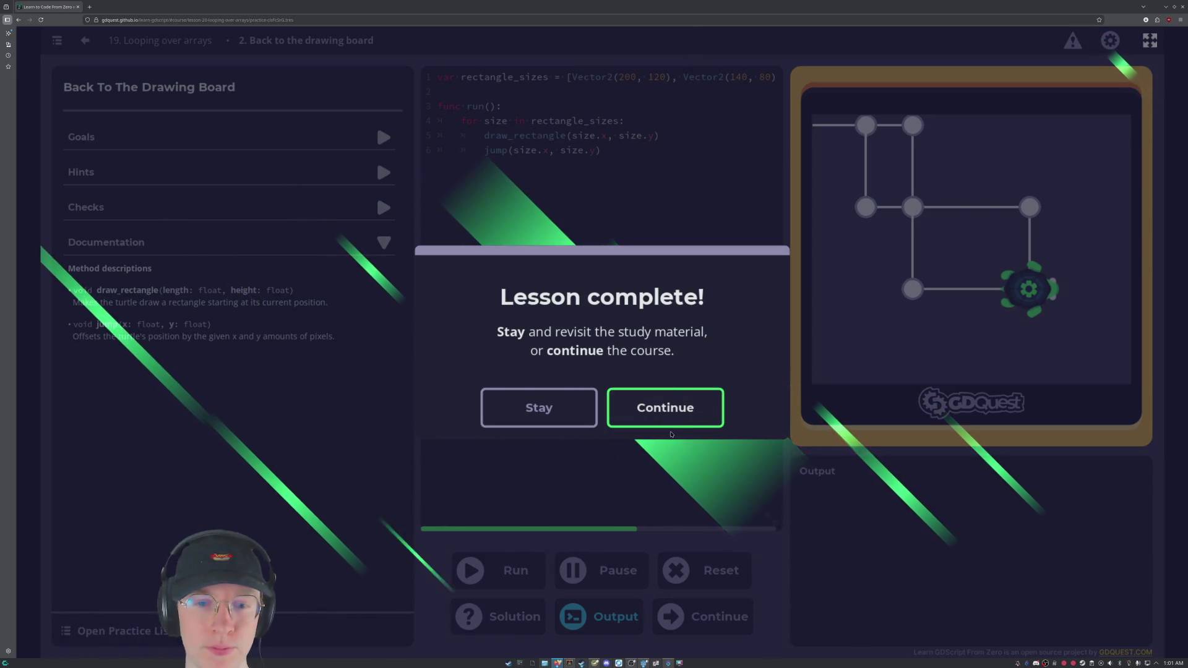
key("Return")
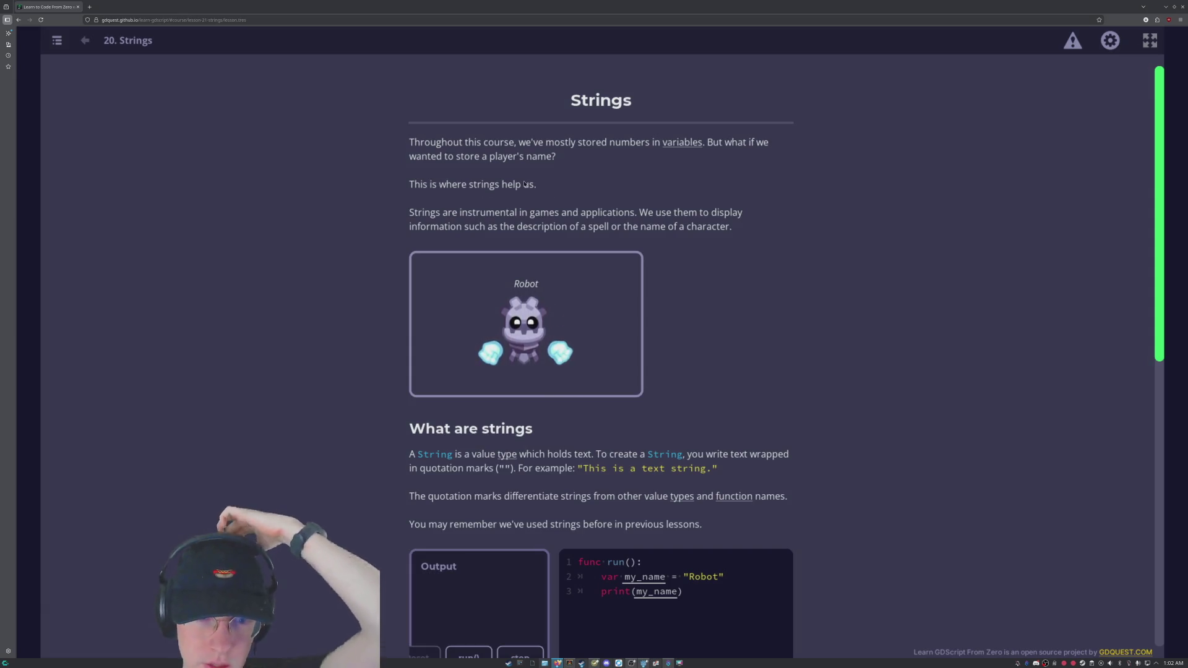
scroll(524, 183, "down", 3)
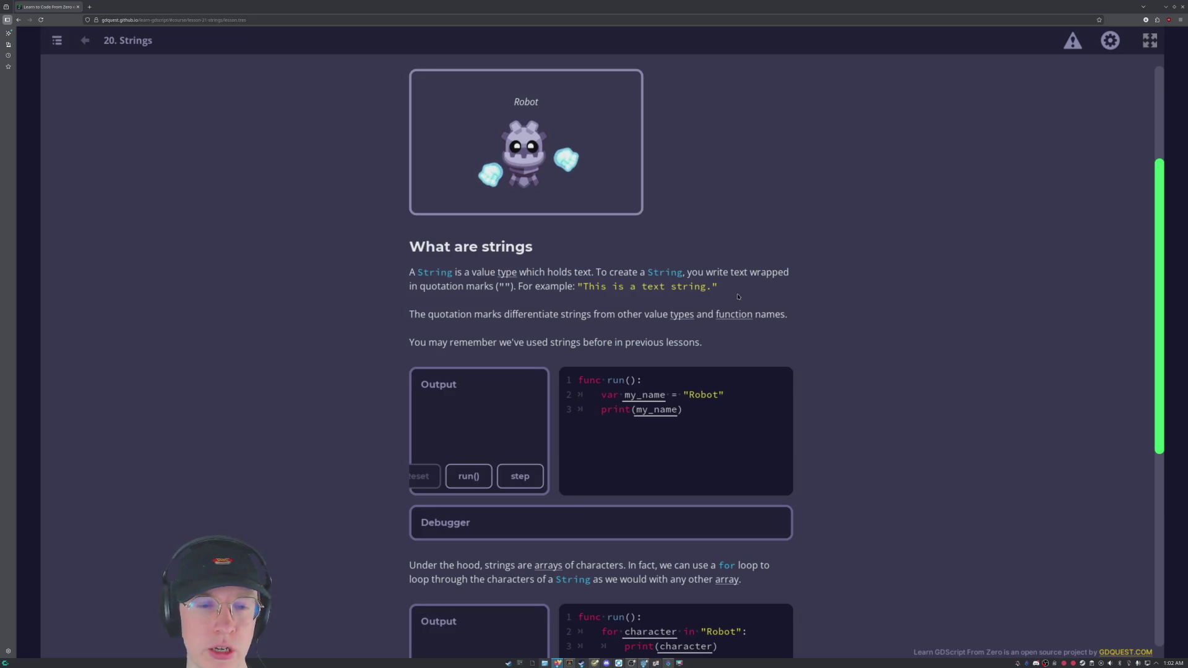
scroll(738, 297, "down", 2)
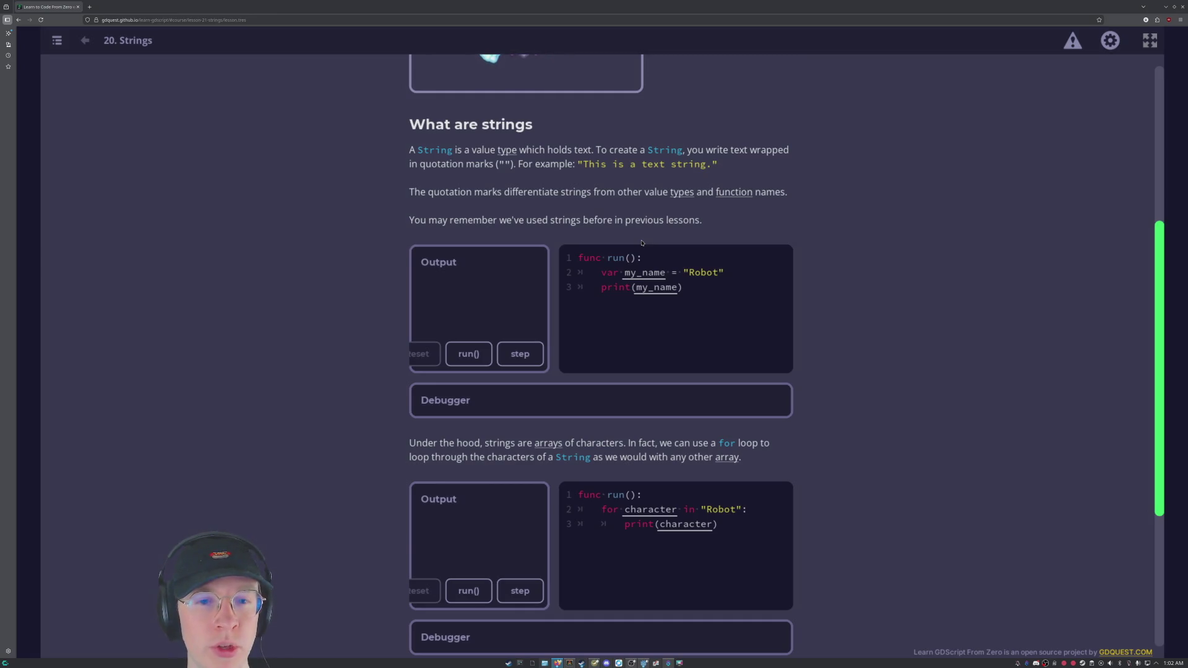
scroll(349, 275, "down", 3)
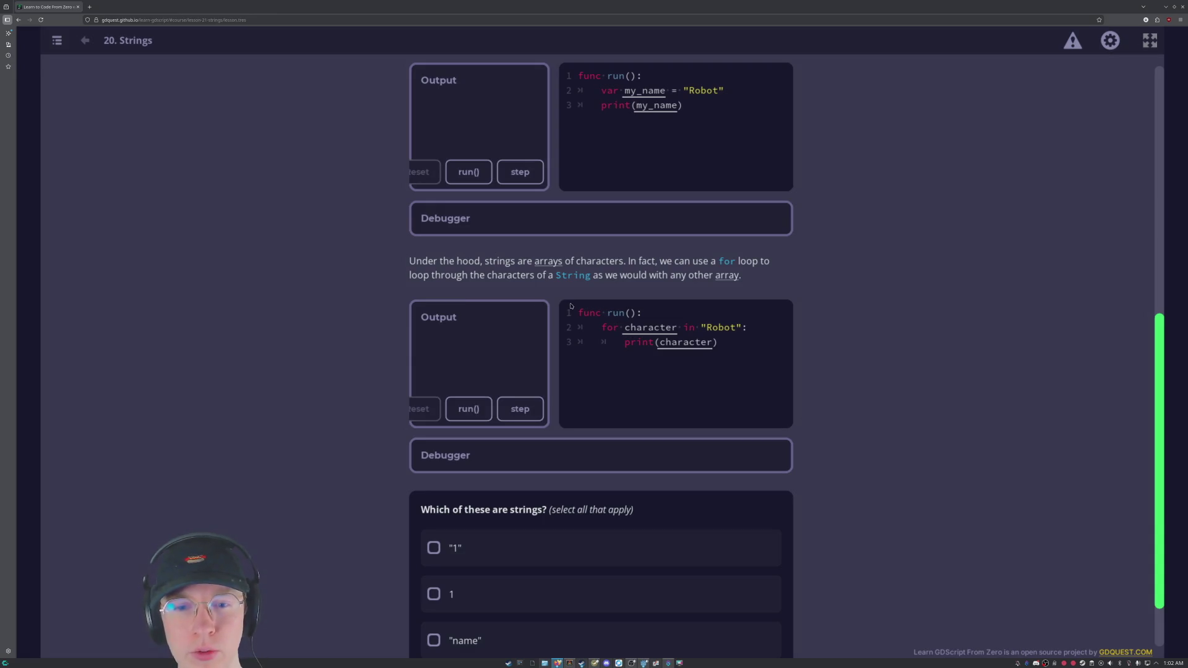
scroll(571, 305, "down", 2)
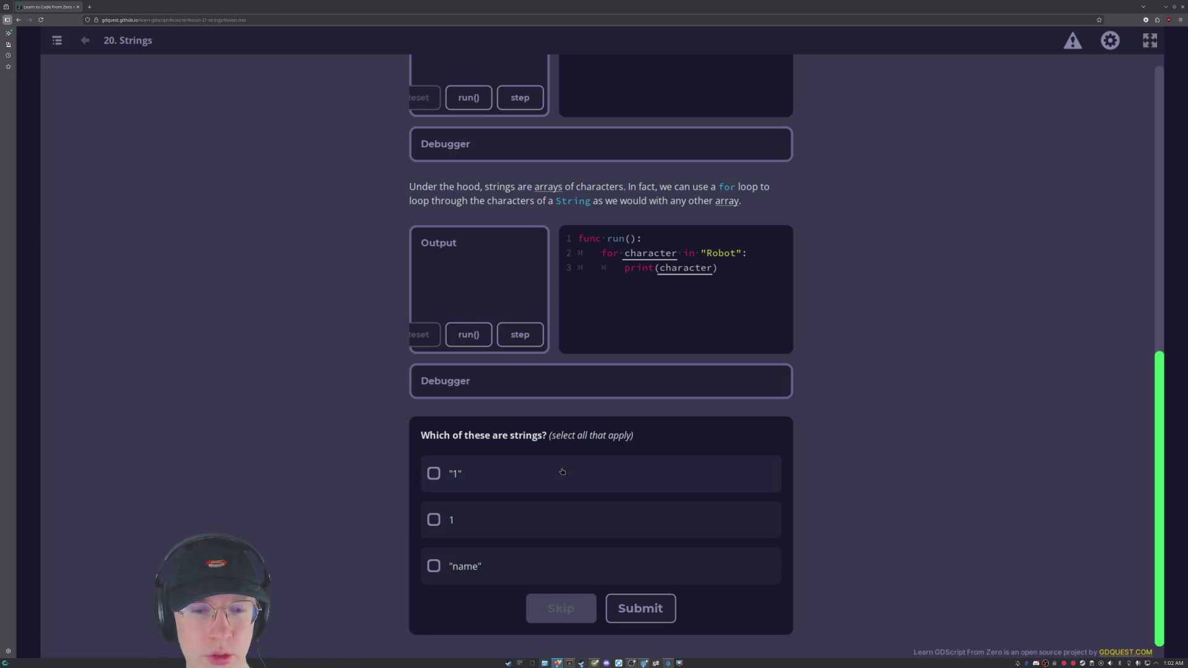
left_click(432, 474)
Mark "name" as a string and submit the quiz answers.
left_click(433, 566)
left_click(640, 609)
scroll(707, 456, "down", 5)
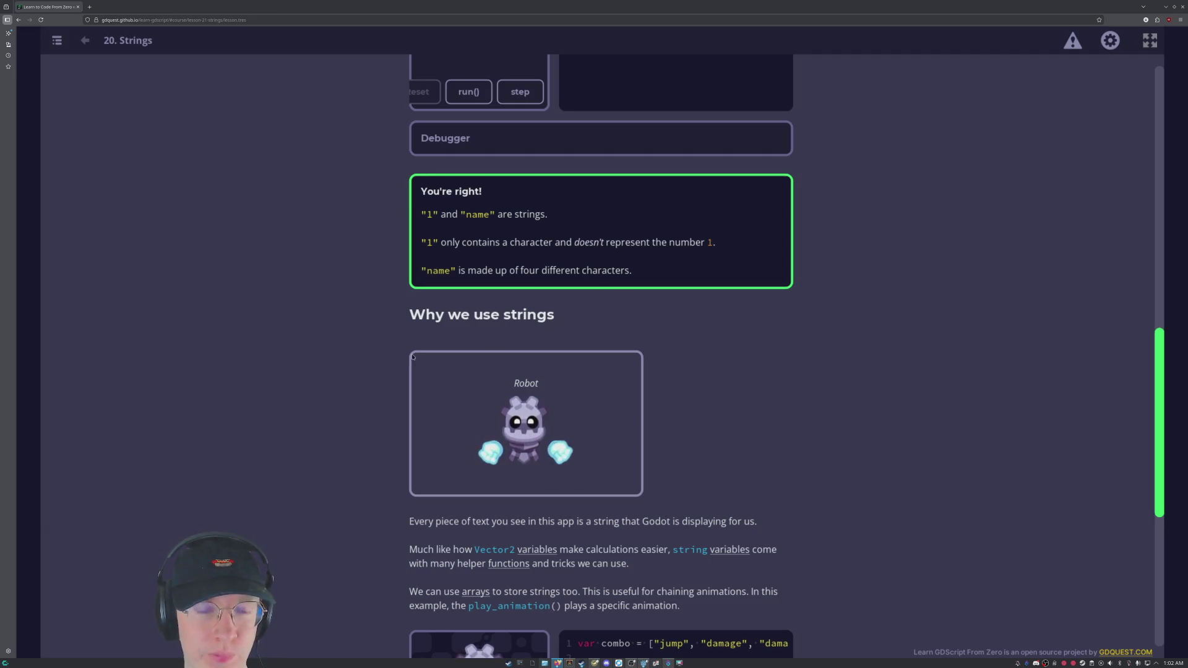
Read down to 'Why we use strings' and play the perform_combo() robot animation example.
scroll(377, 371, "down", 2)
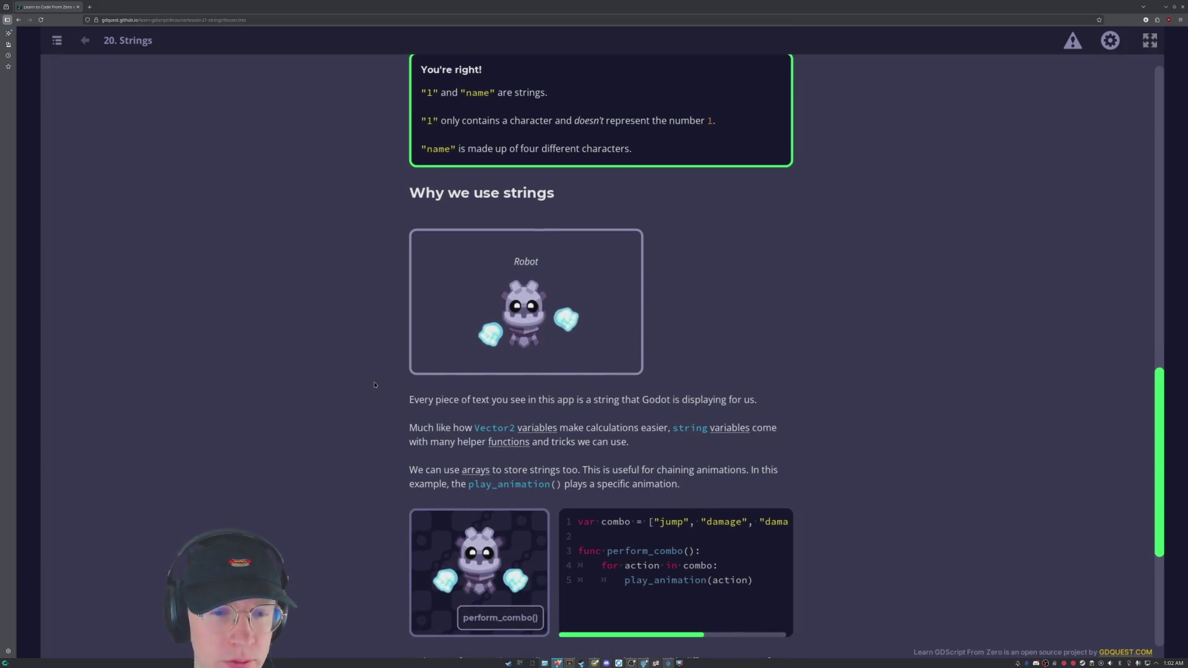
scroll(374, 385, "down", 2)
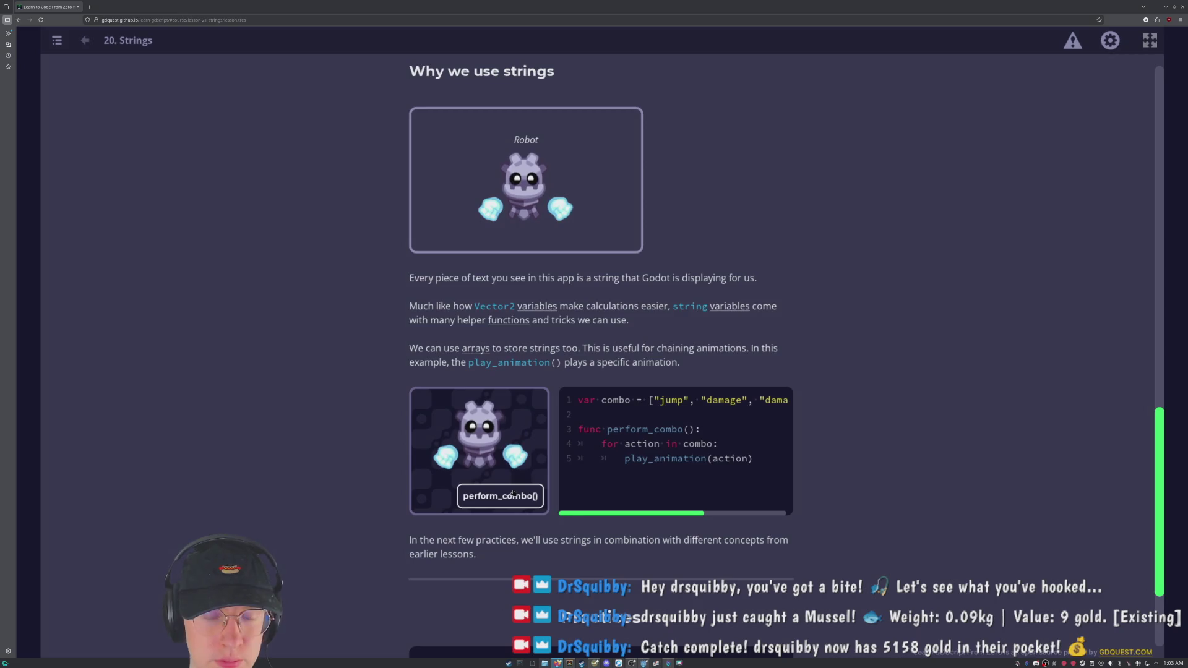
left_click(509, 502)
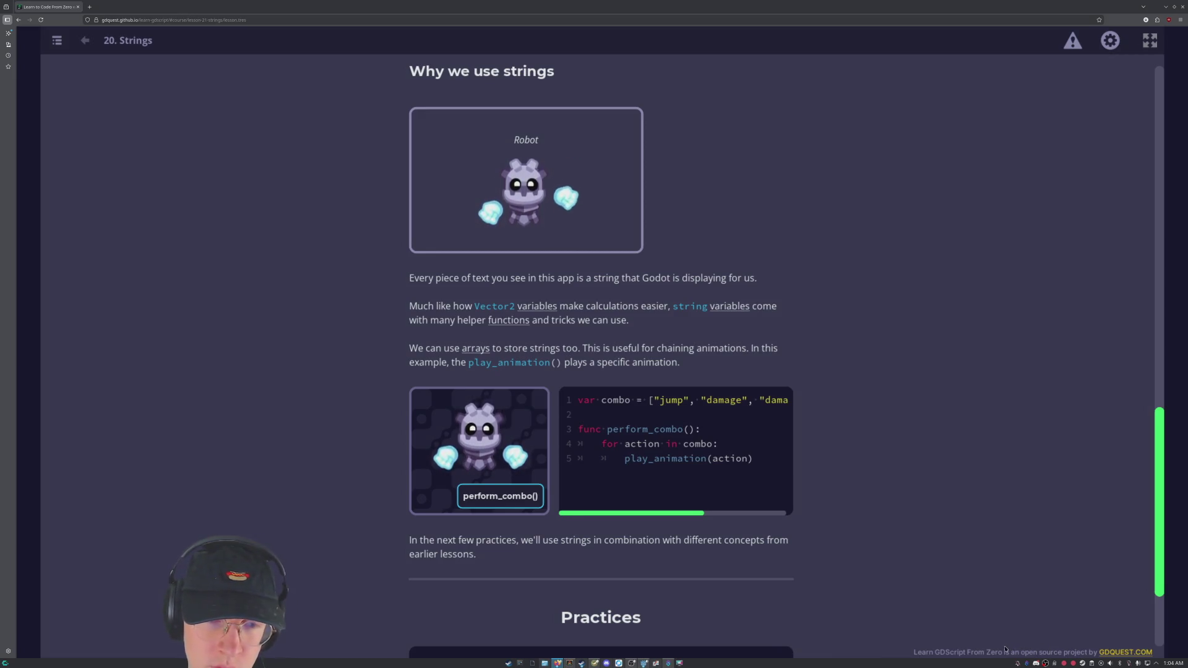
Scroll through the combo example down to the Strings Practices list.
scroll(850, 643, "down", 2)
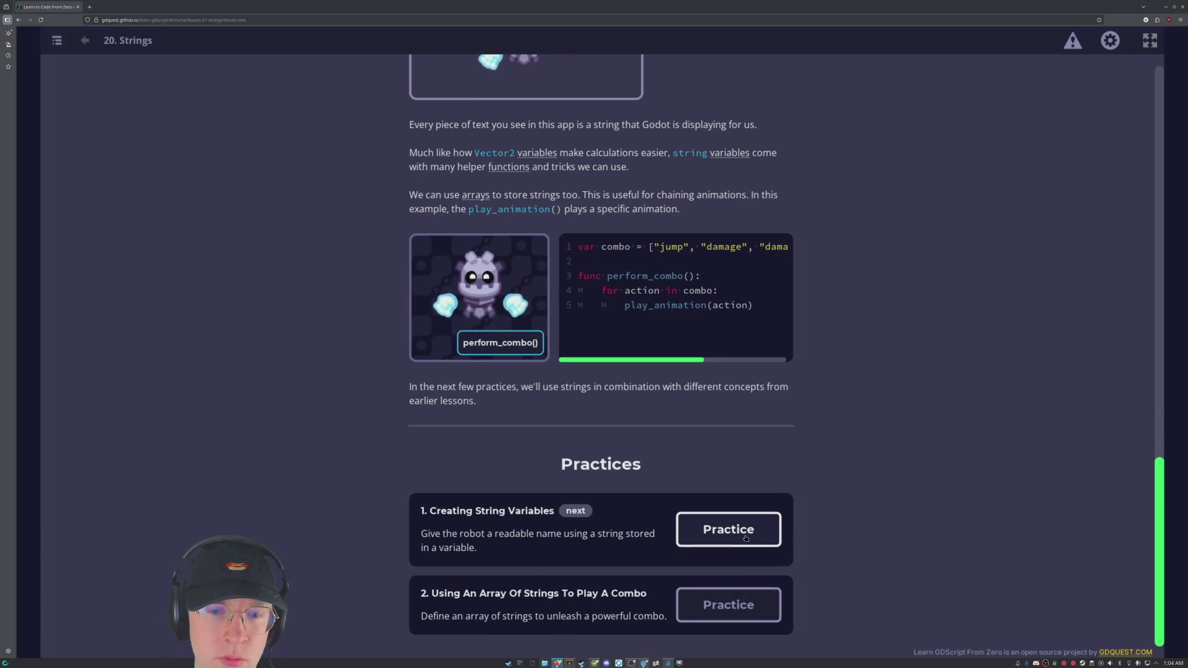
scroll(746, 537, "up", 4)
scroll(746, 538, "up", 2)
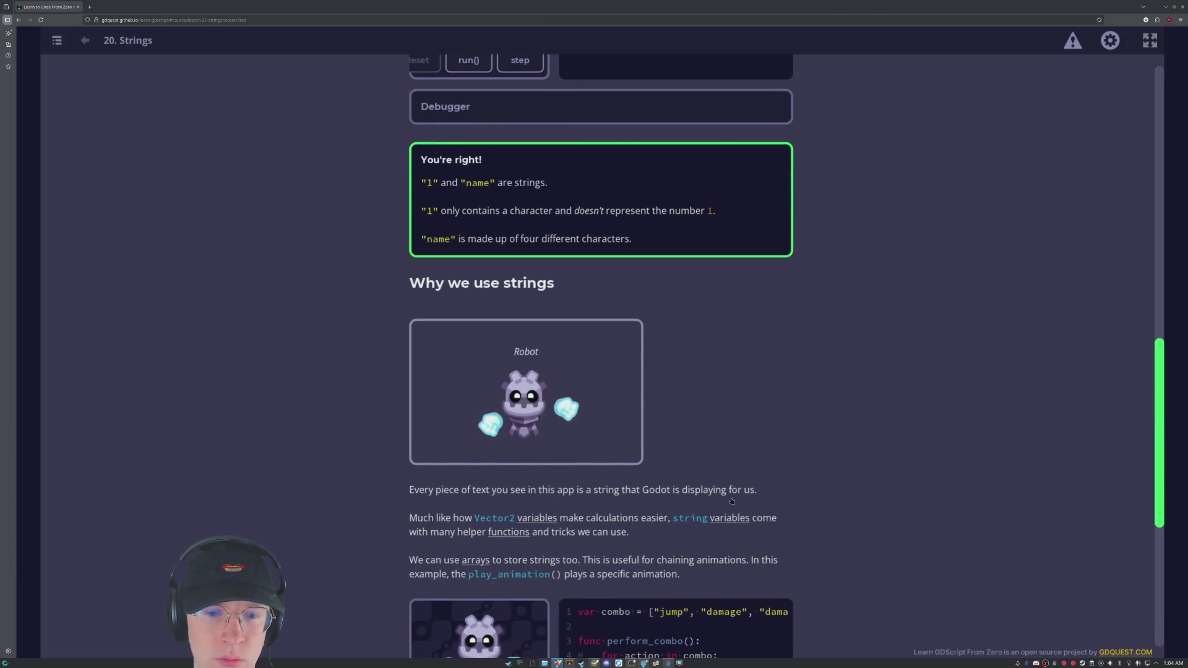
scroll(814, 441, "down", 4)
scroll(814, 441, "down", 2)
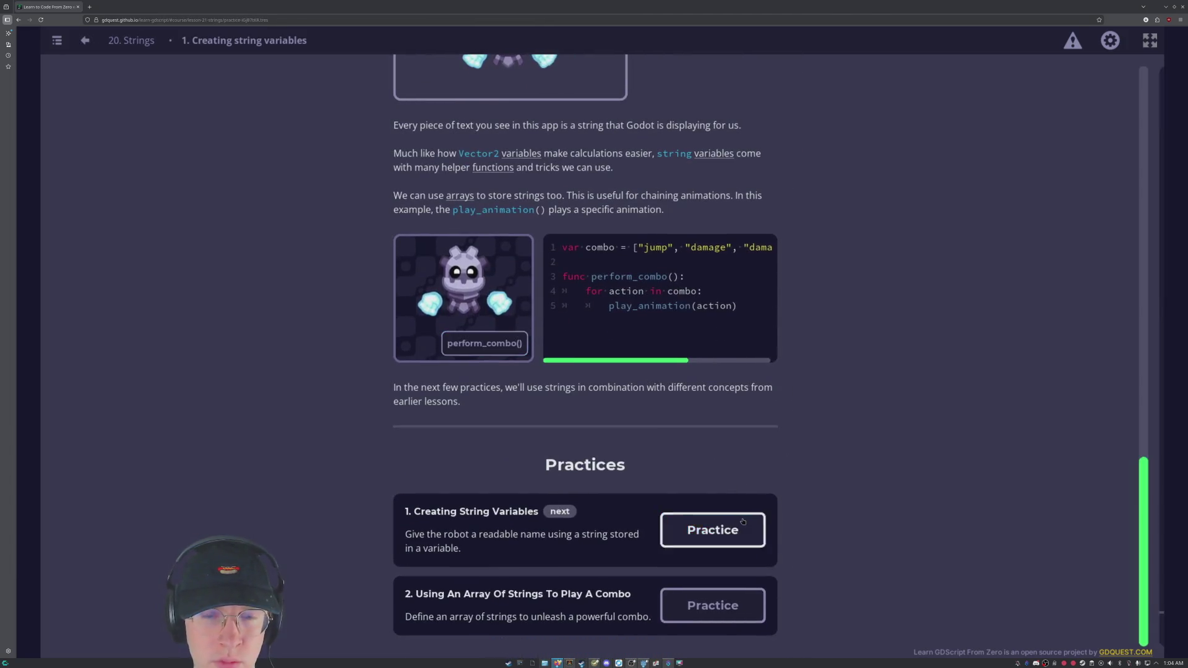
Pass Creating String Variables with robot_name set to "0", then continue to the combo practice.
left_click(729, 527)
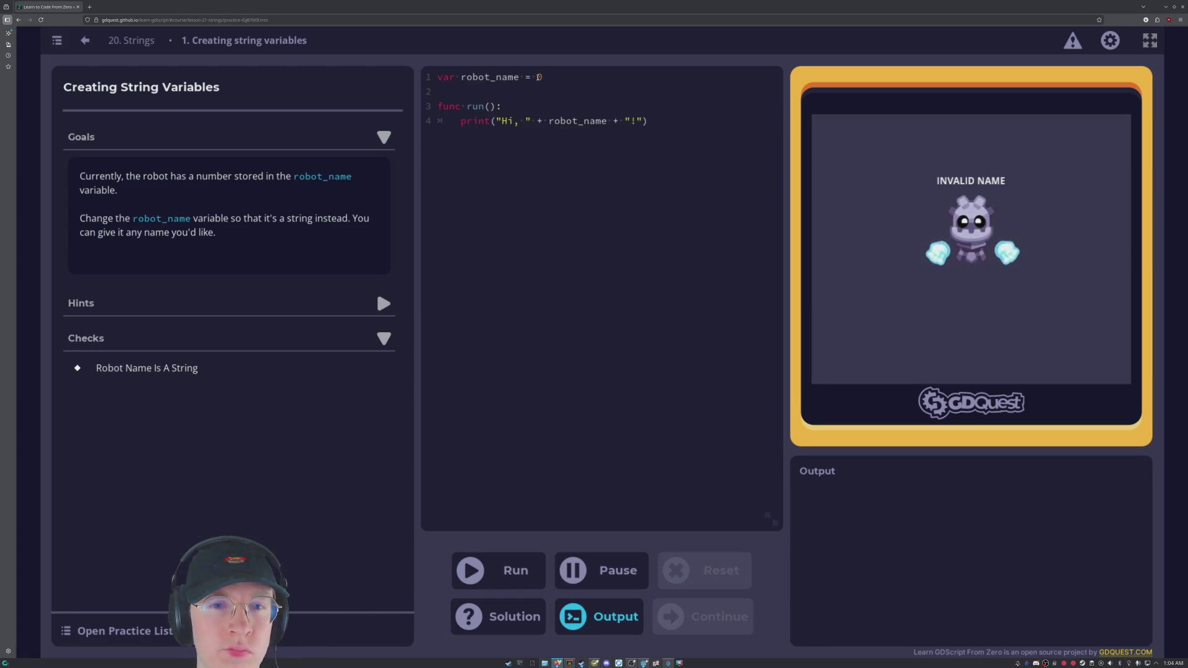
type("\"0")
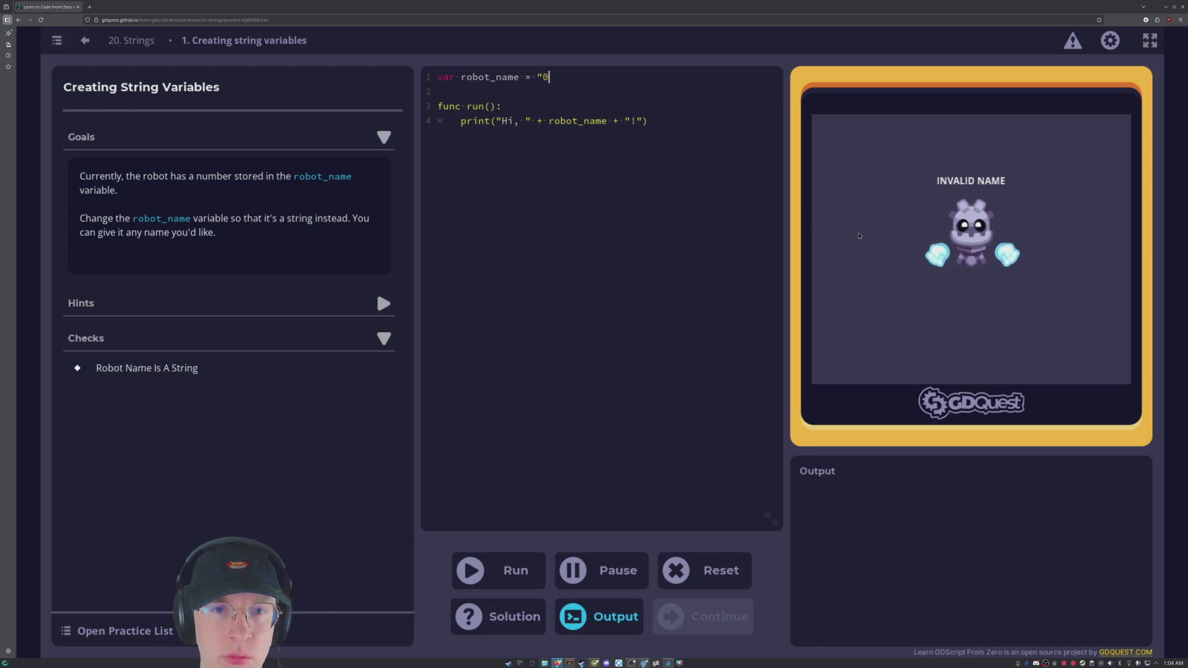
type("\"")
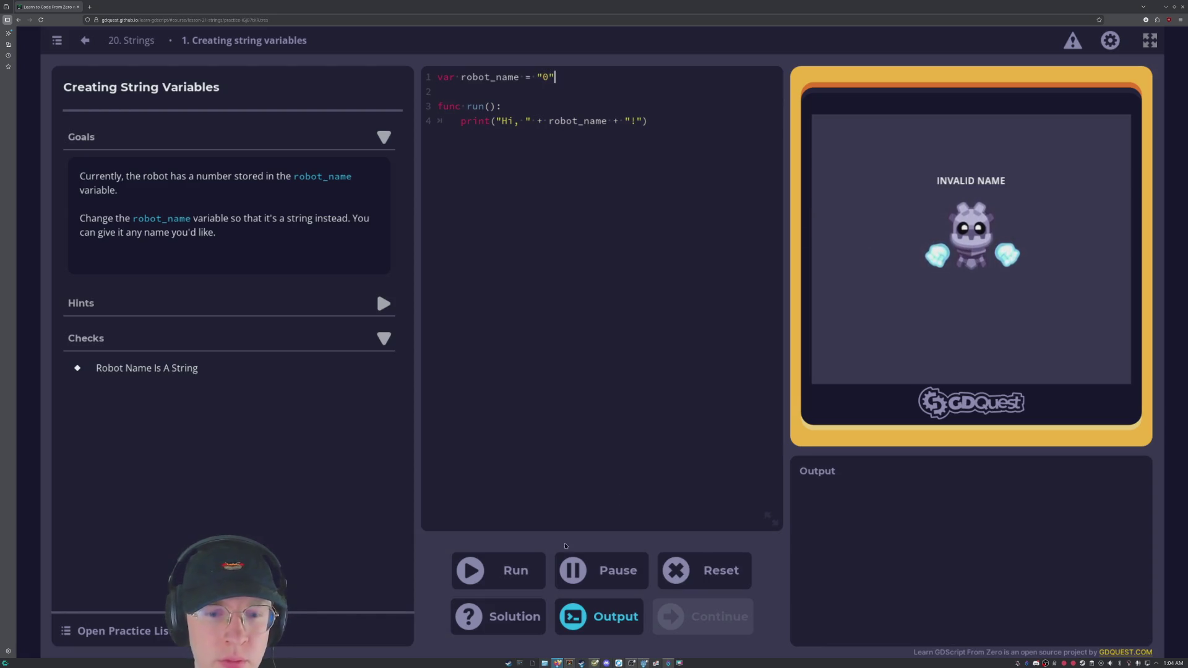
left_click(467, 571)
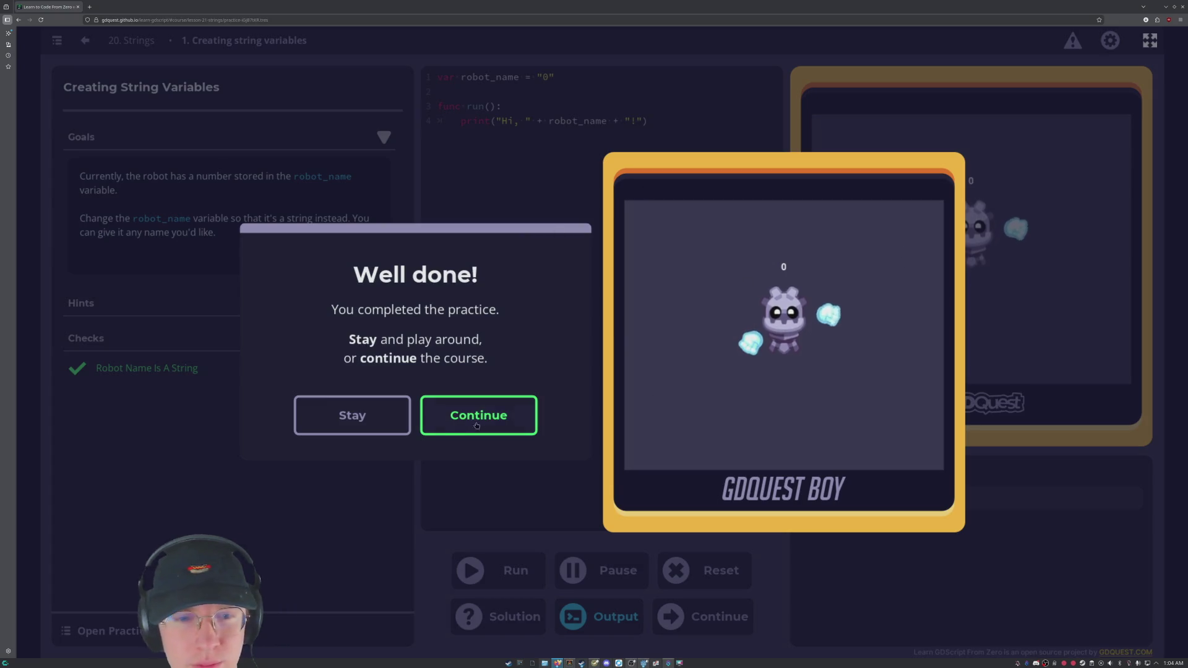
left_click(466, 424)
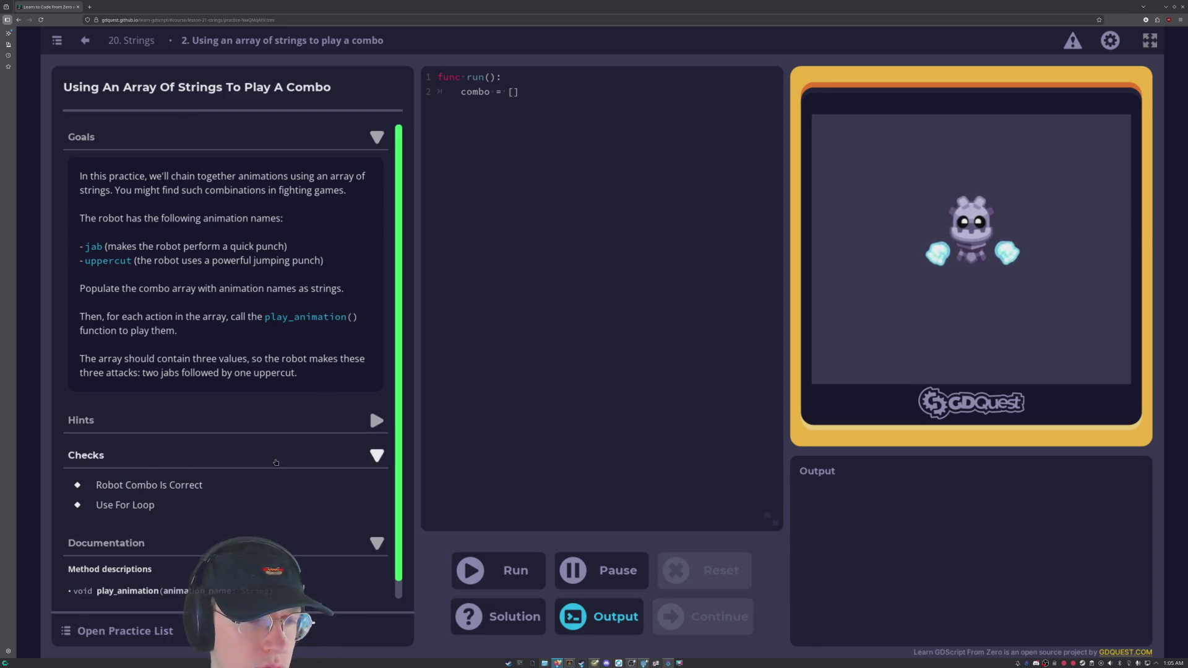
Set combo to ["jab", "jab", "uppercut"] and type play_animation(combo) below it.
left_click(513, 92)
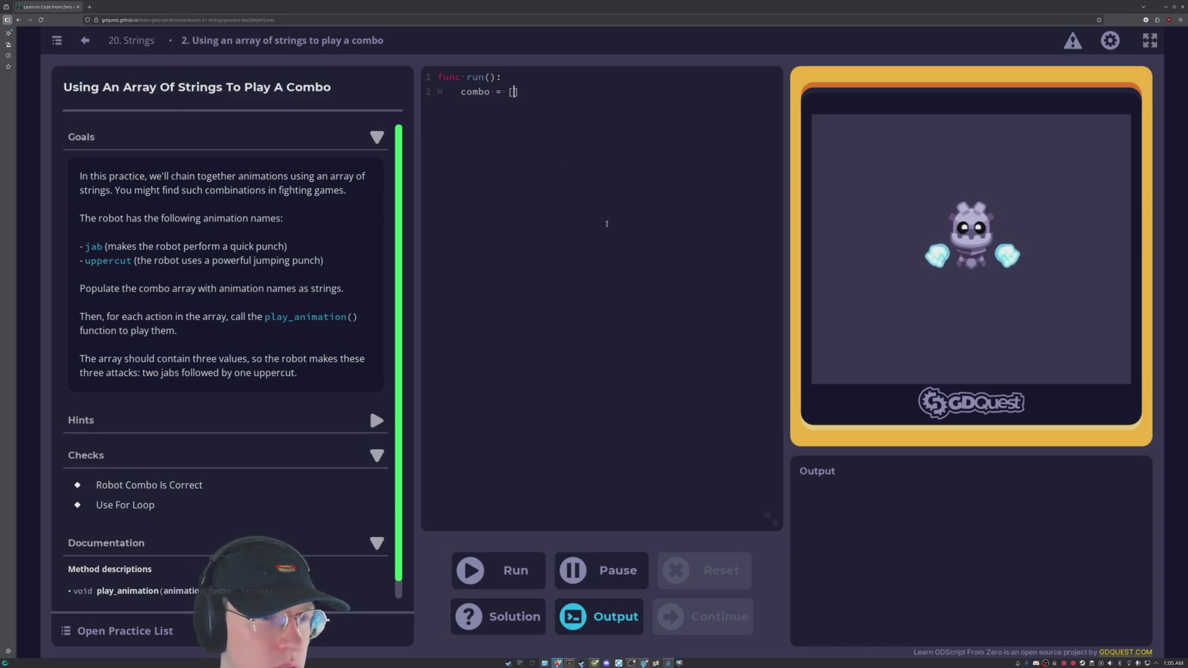
scroll(251, 334, "down", 1)
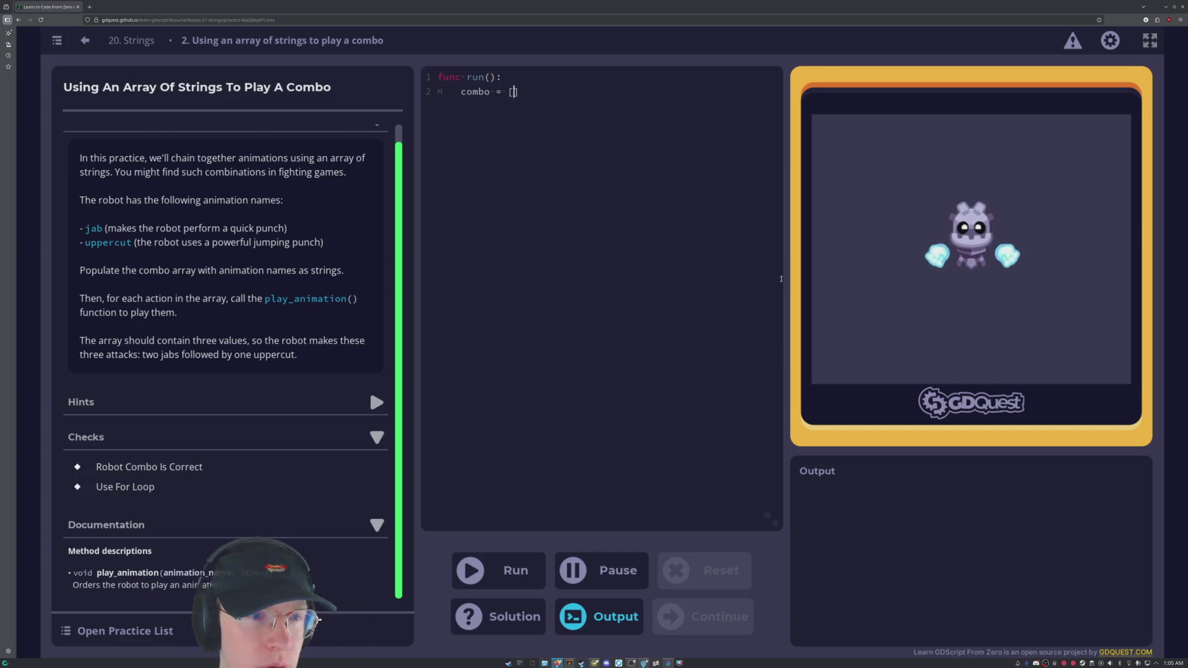
type("\"jab")
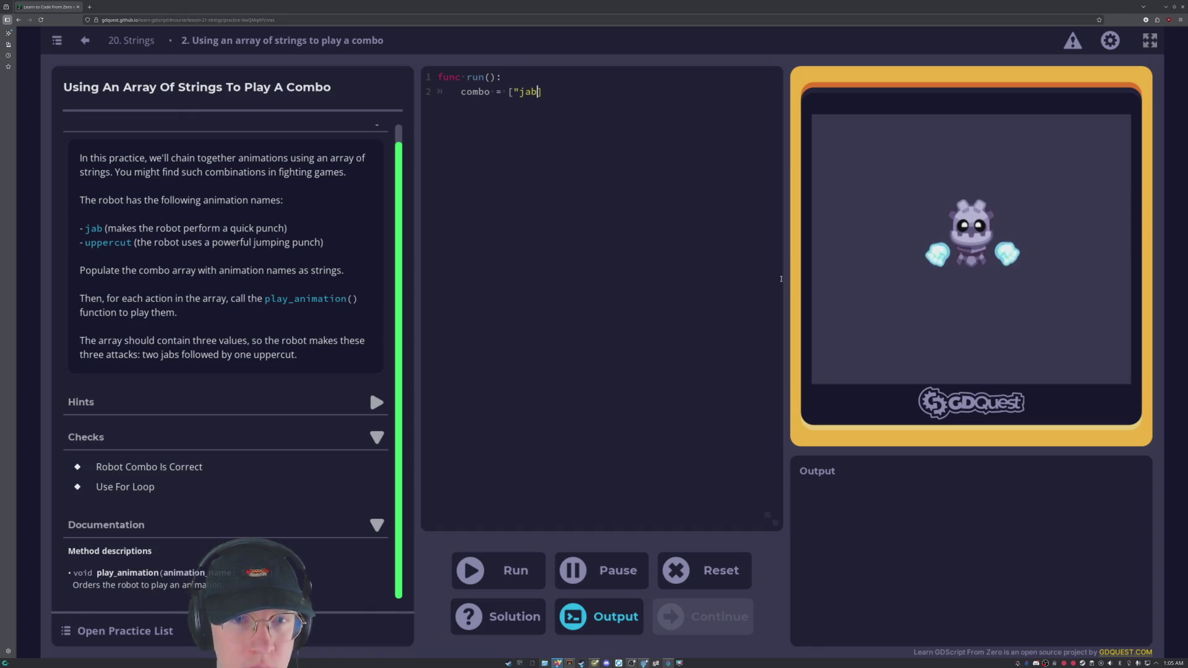
type("\"\"")
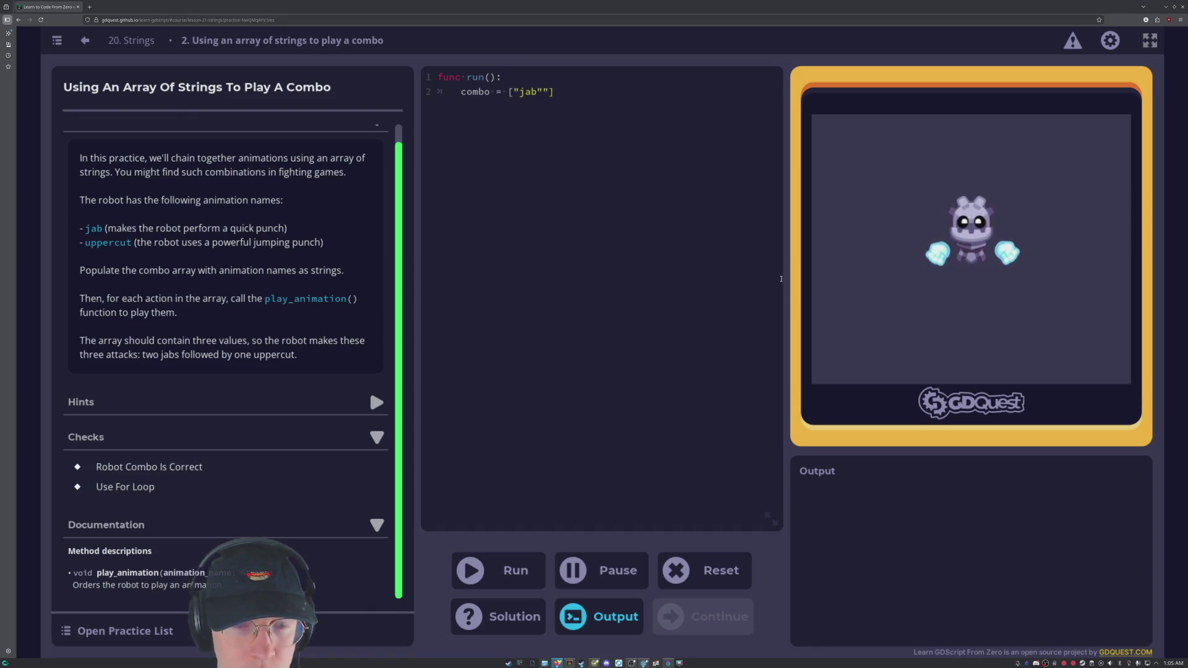
key("BackSpace")
type(",")
type("\"jab")
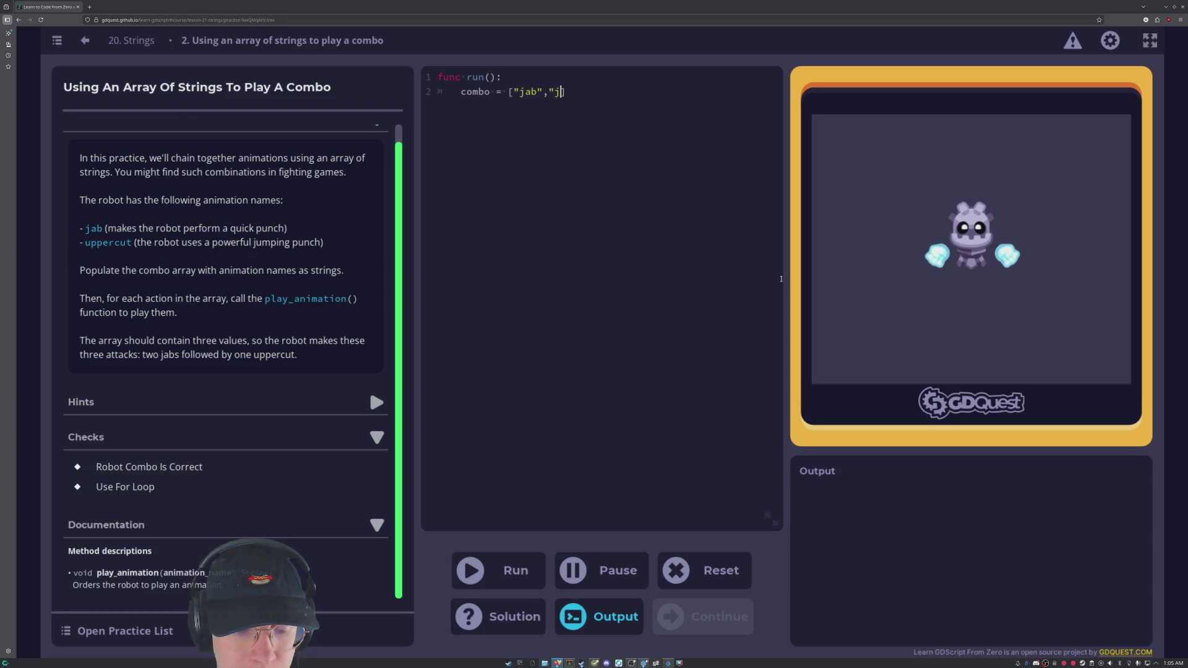
type("\",\"")
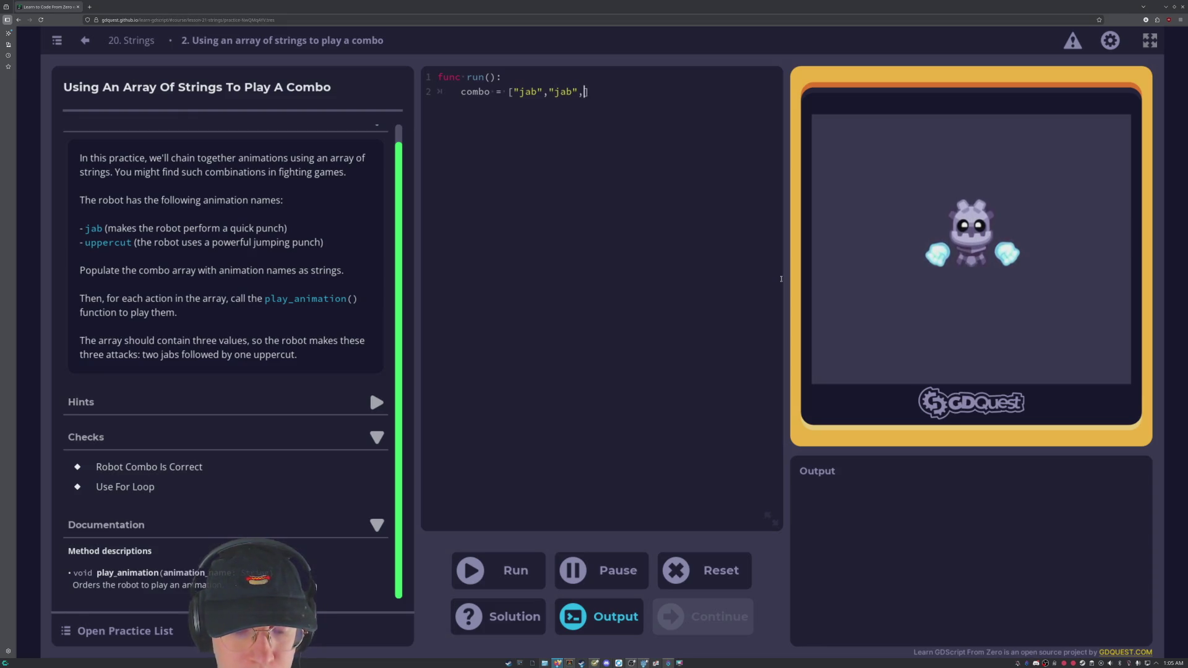
type("upper")
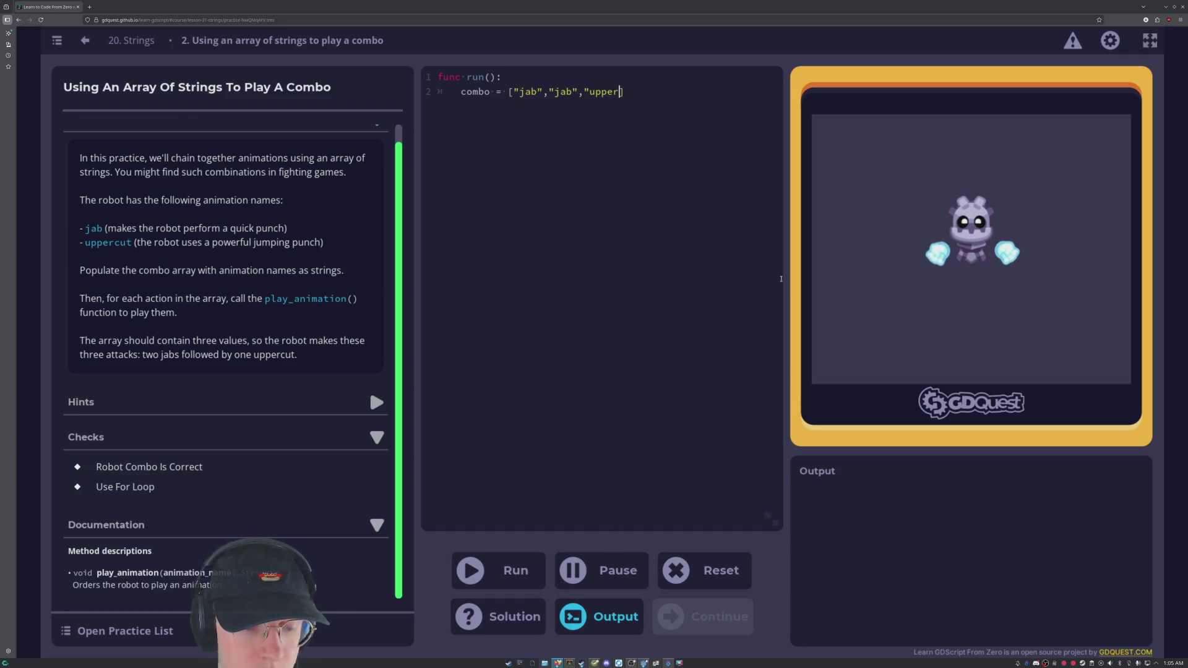
type("cut\"")
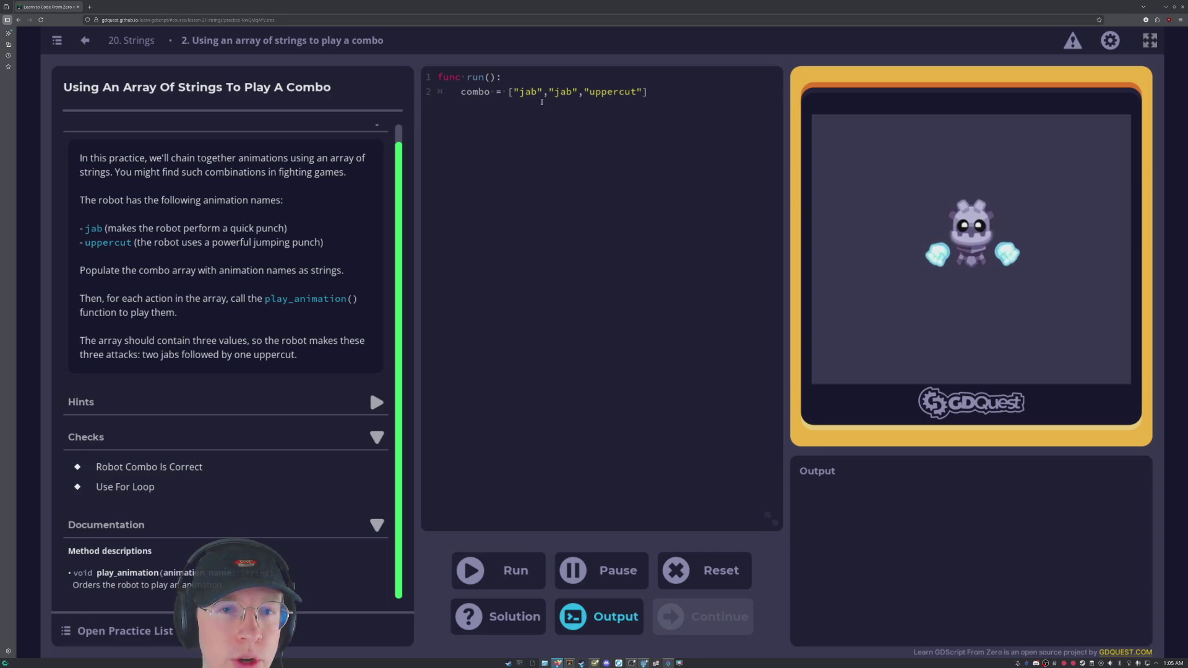
key("Return")
key("BackSpace")
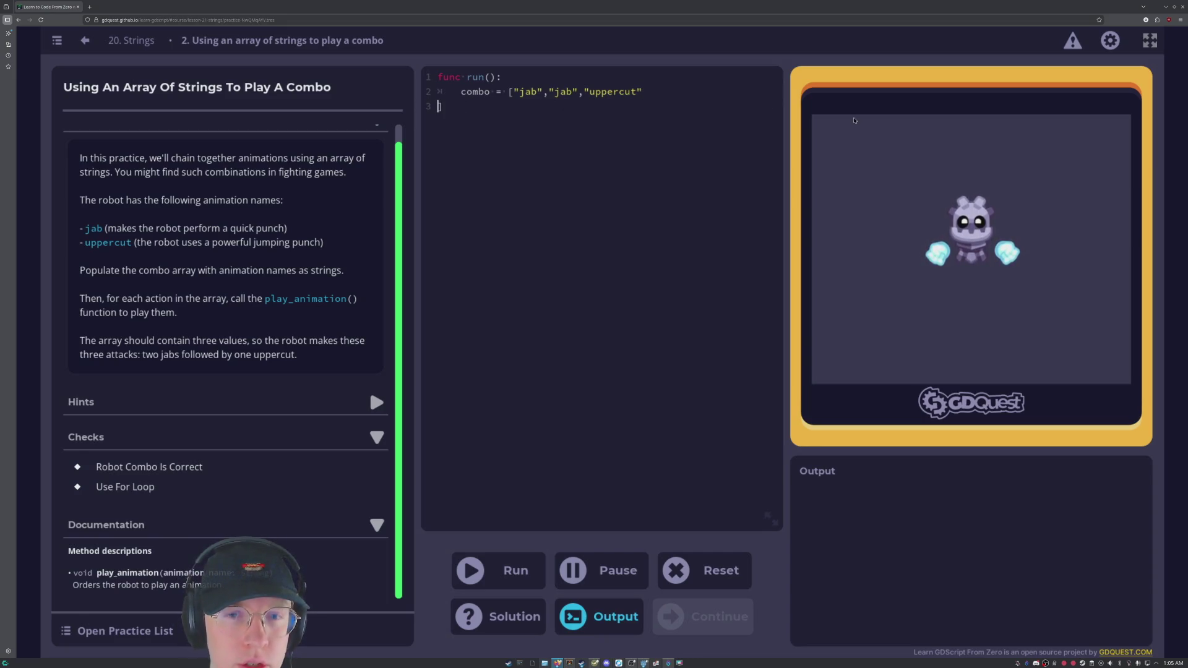
key("BackSpace")
type("]")
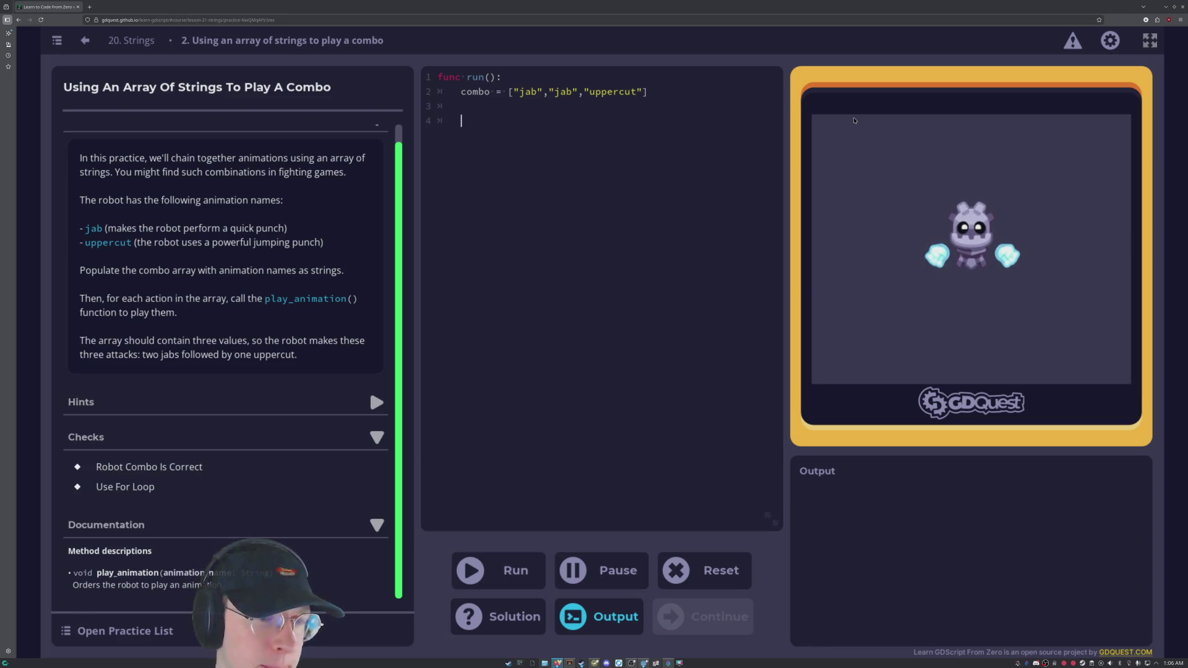
type("play_")
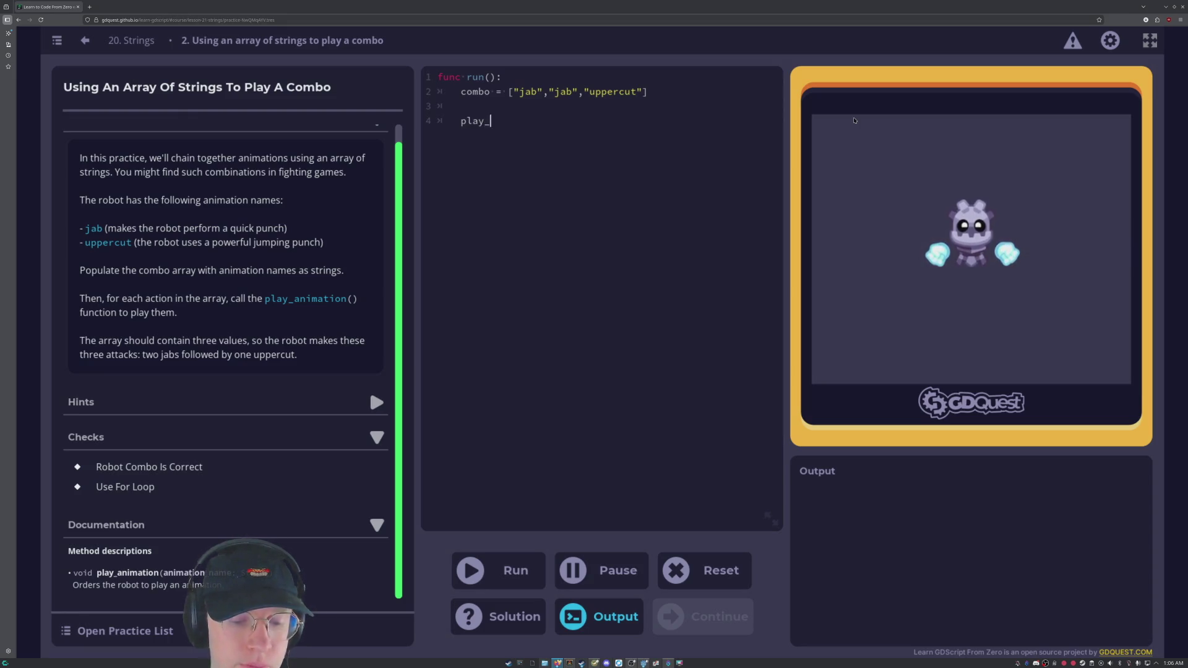
type("animation")
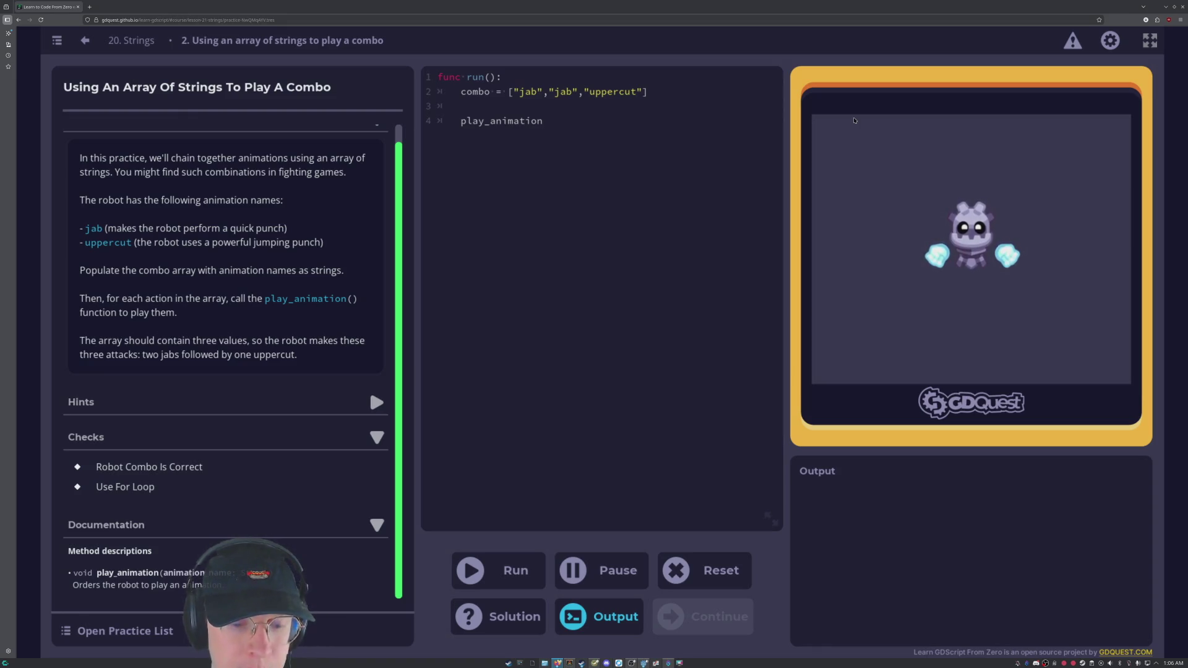
type("(combo")
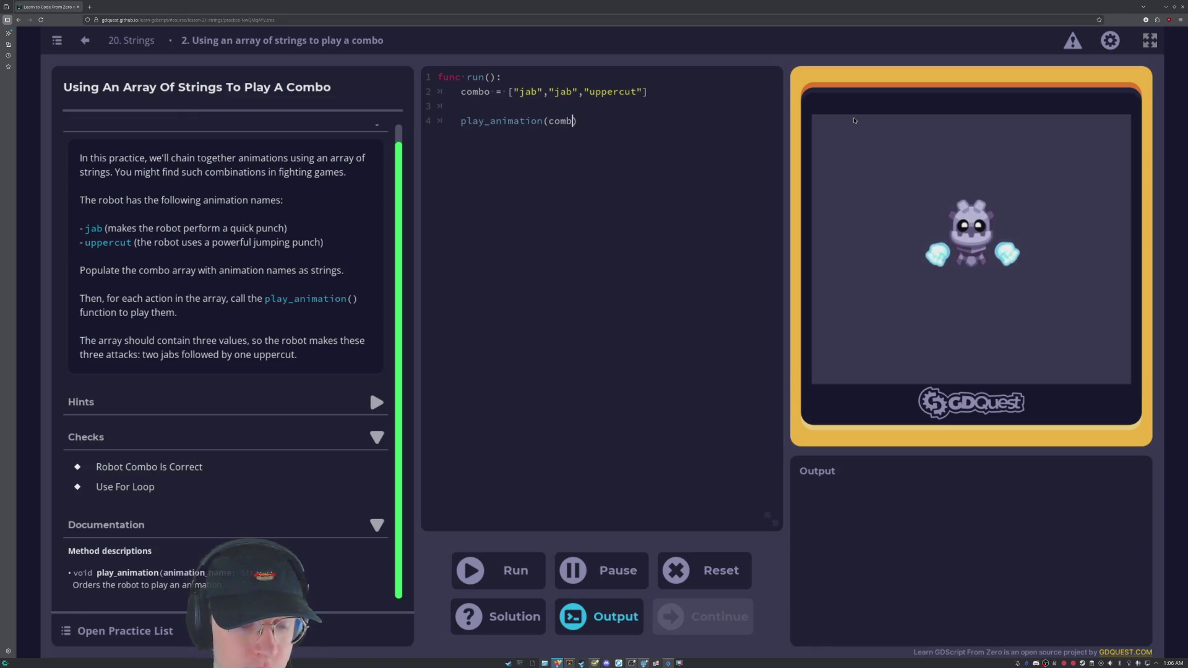
type(")")
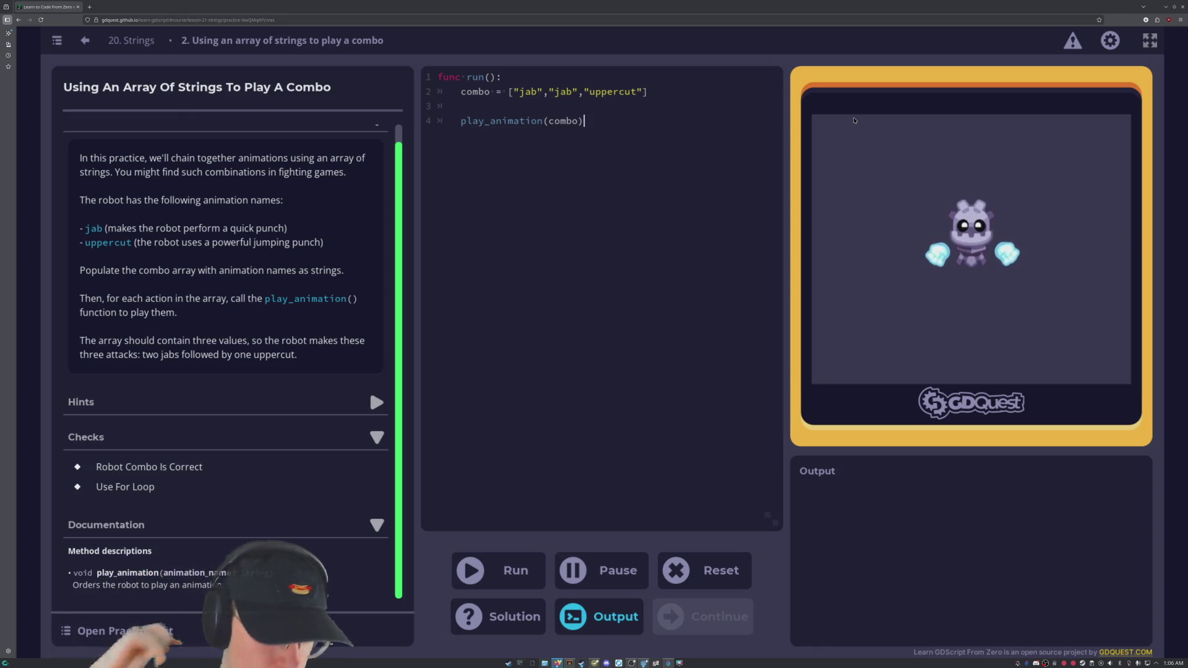
Add a for(3) line above play_animation(combo) and run the code to test it.
type("for")
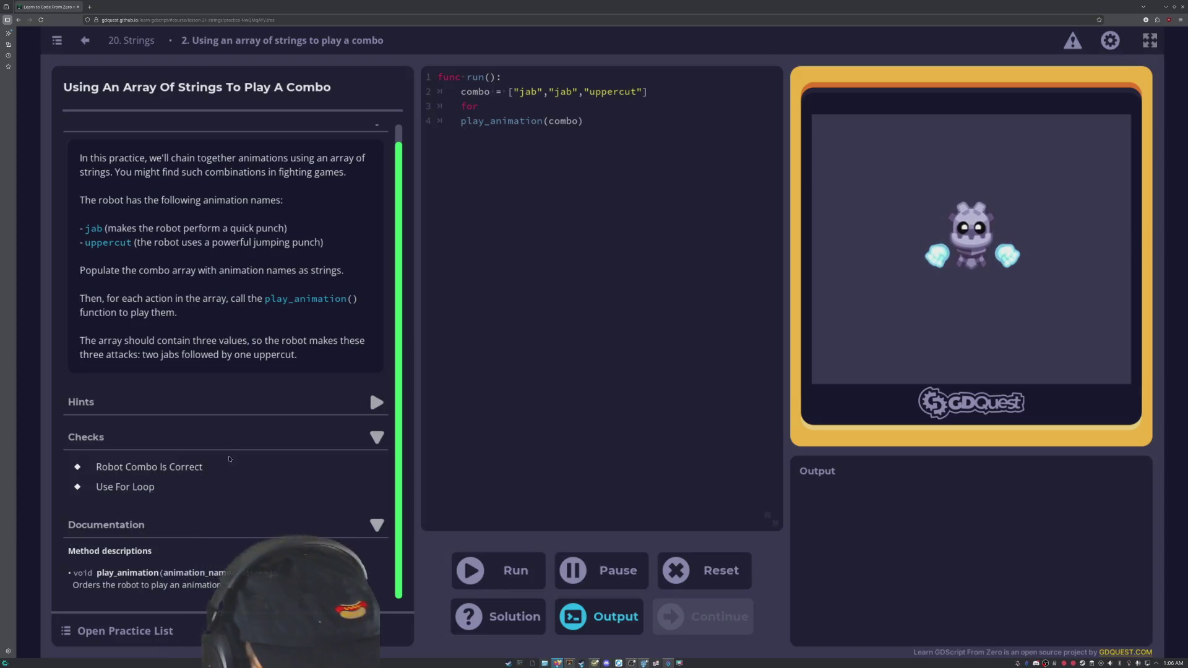
scroll(247, 483, "up", 1)
scroll(239, 478, "down", 1)
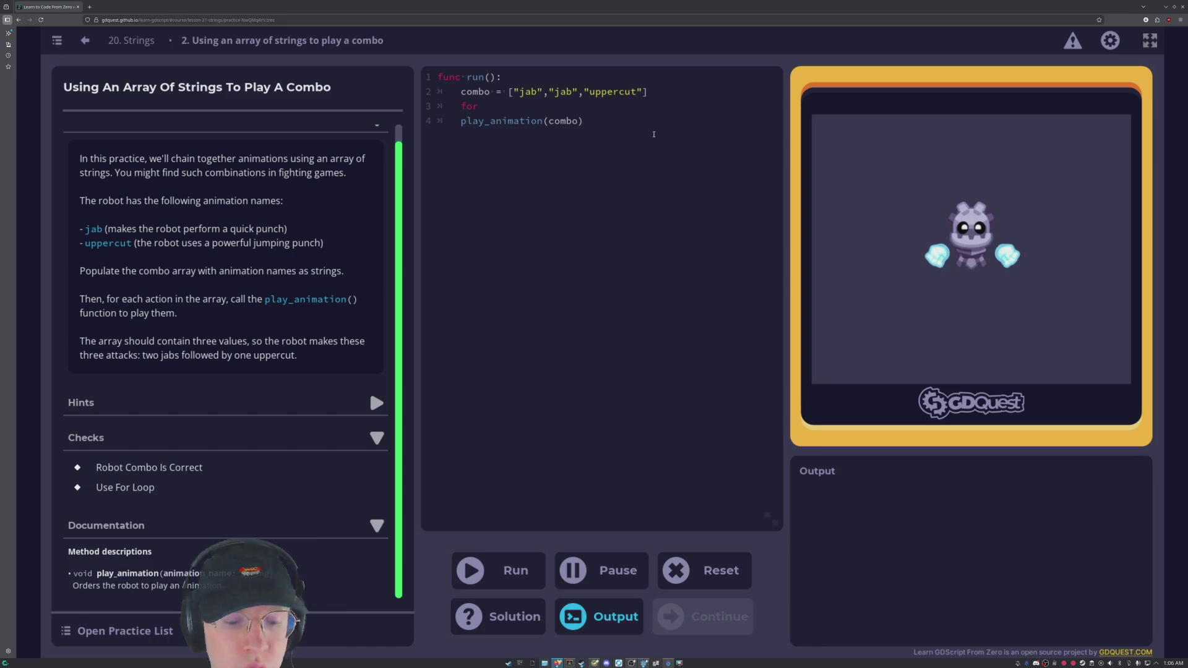
type("(3")
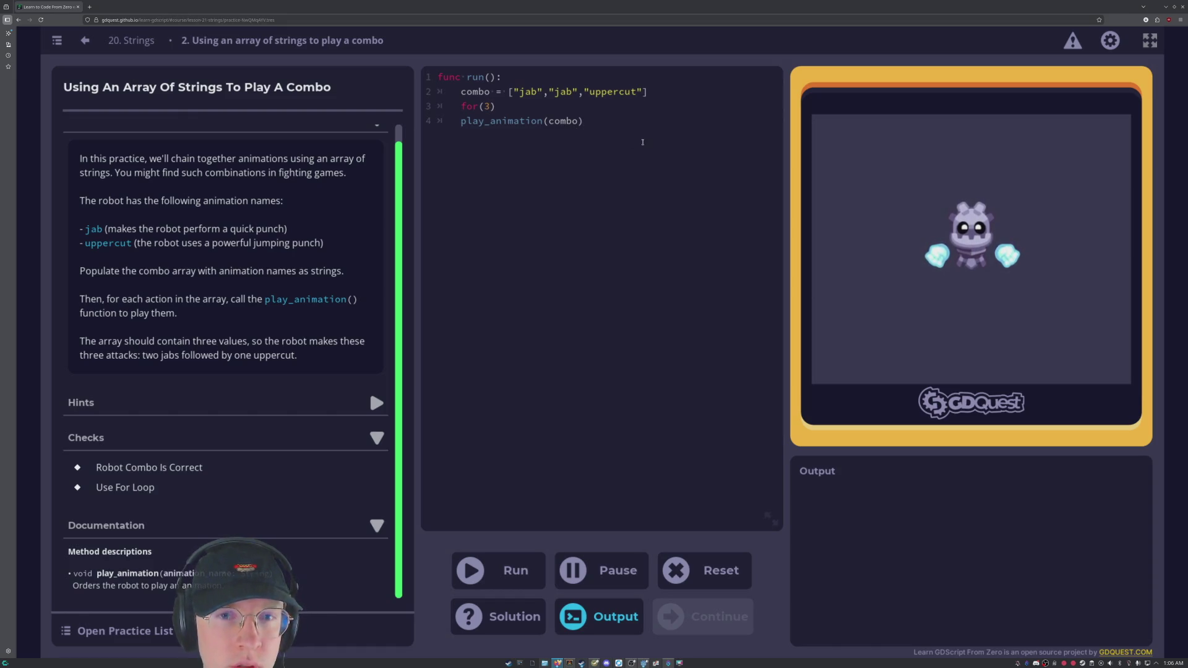
left_click(643, 143)
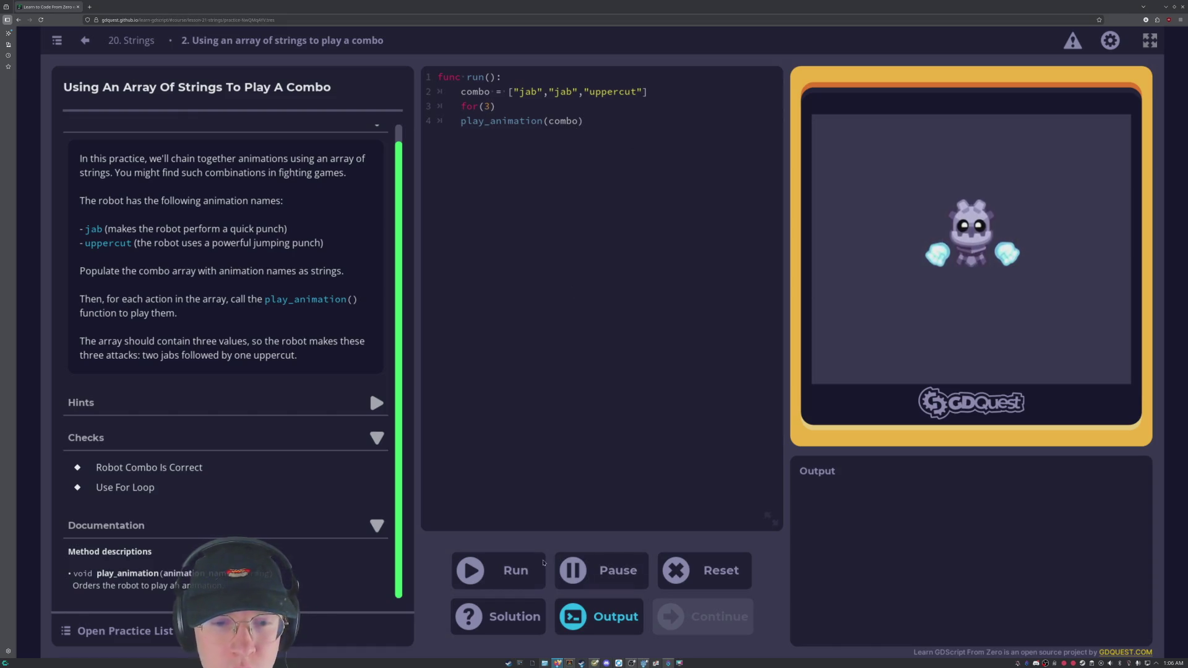
left_click(516, 564)
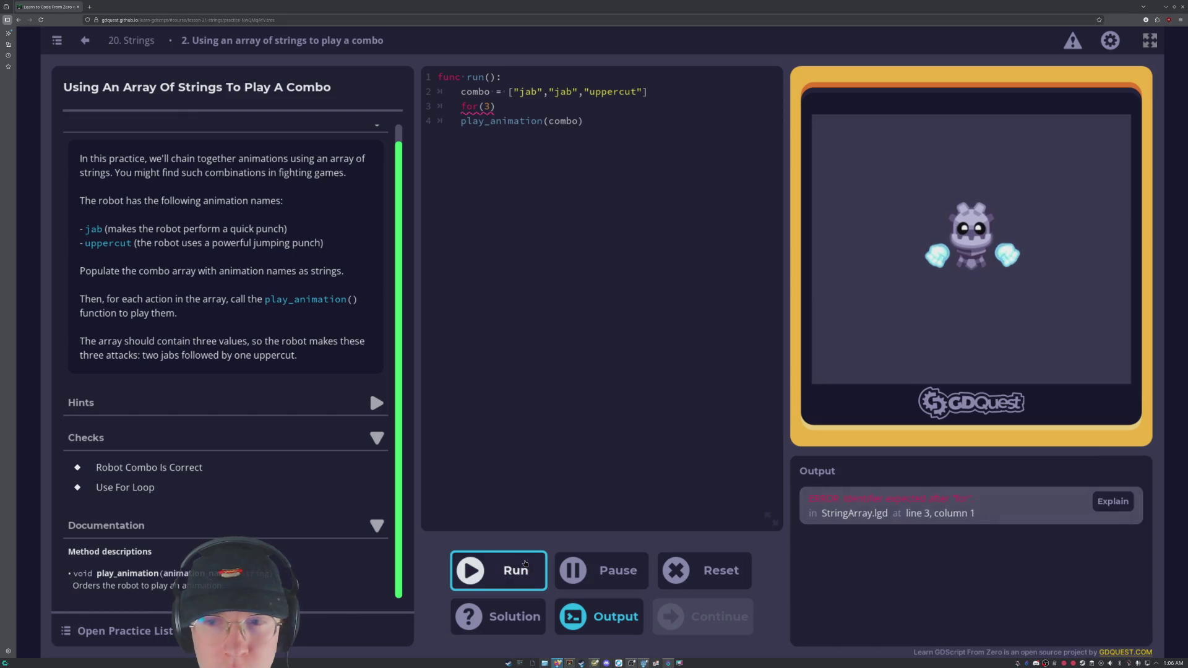
Rework line 3 into 'for strings in combo:', rerunning the code after each attempt.
left_click(492, 107)
key("BackSpace")
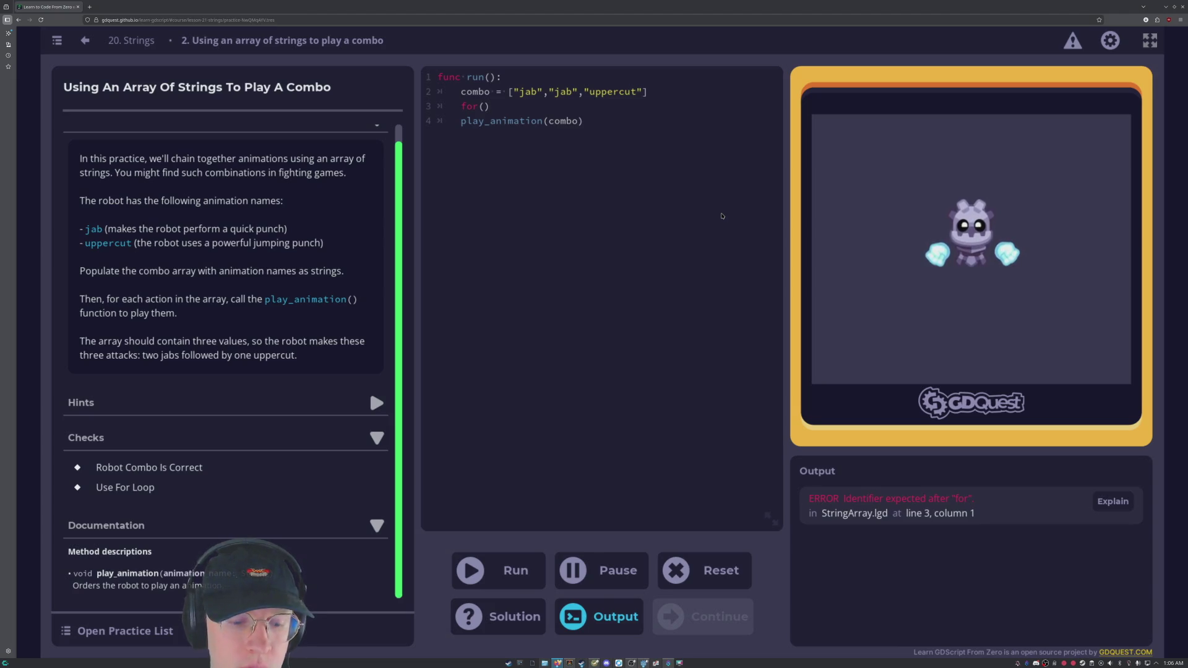
key("BackSpace")
type("3")
left_click(508, 572)
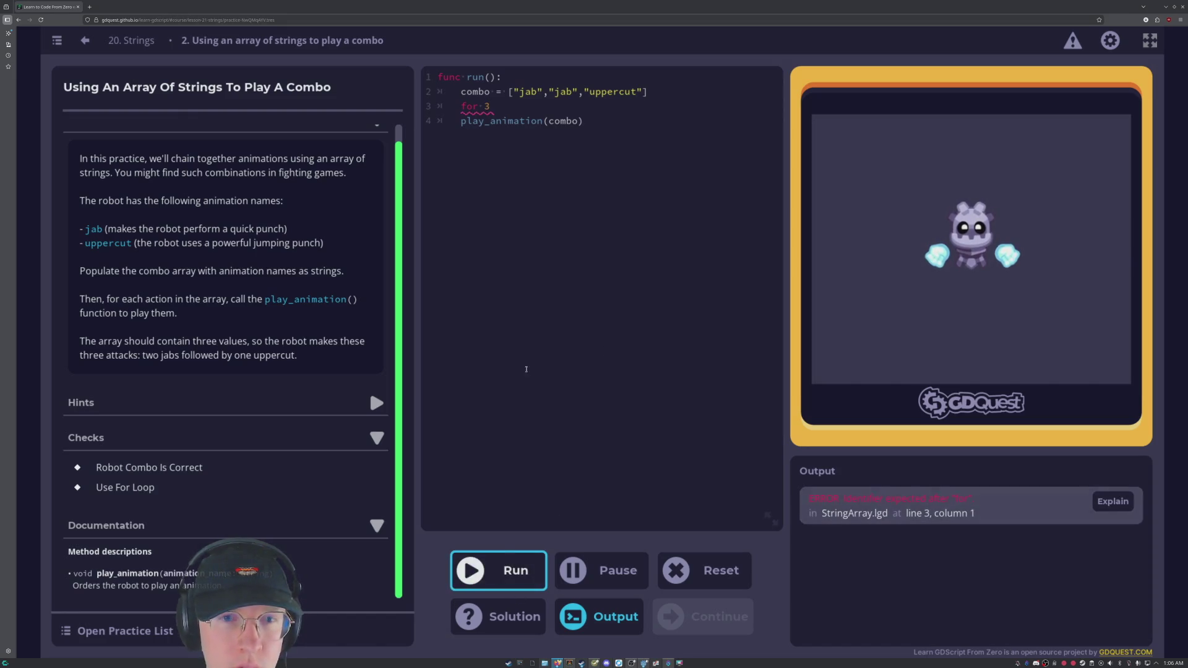
left_click(496, 107)
type(":")
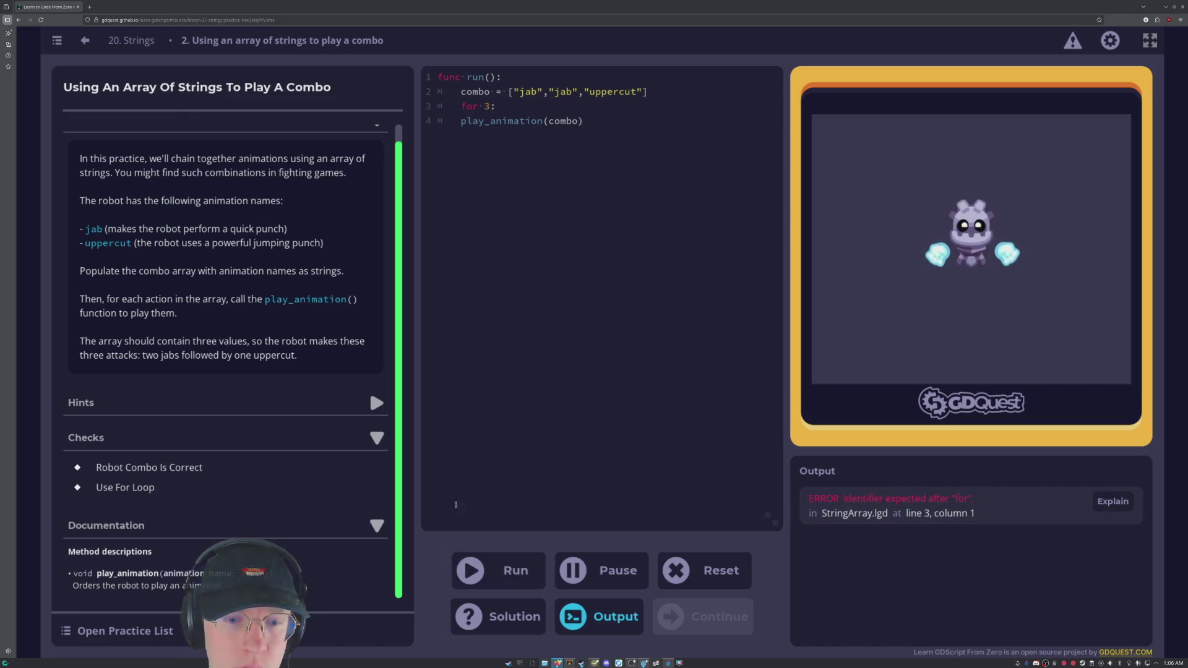
left_click(501, 571)
left_click(488, 107)
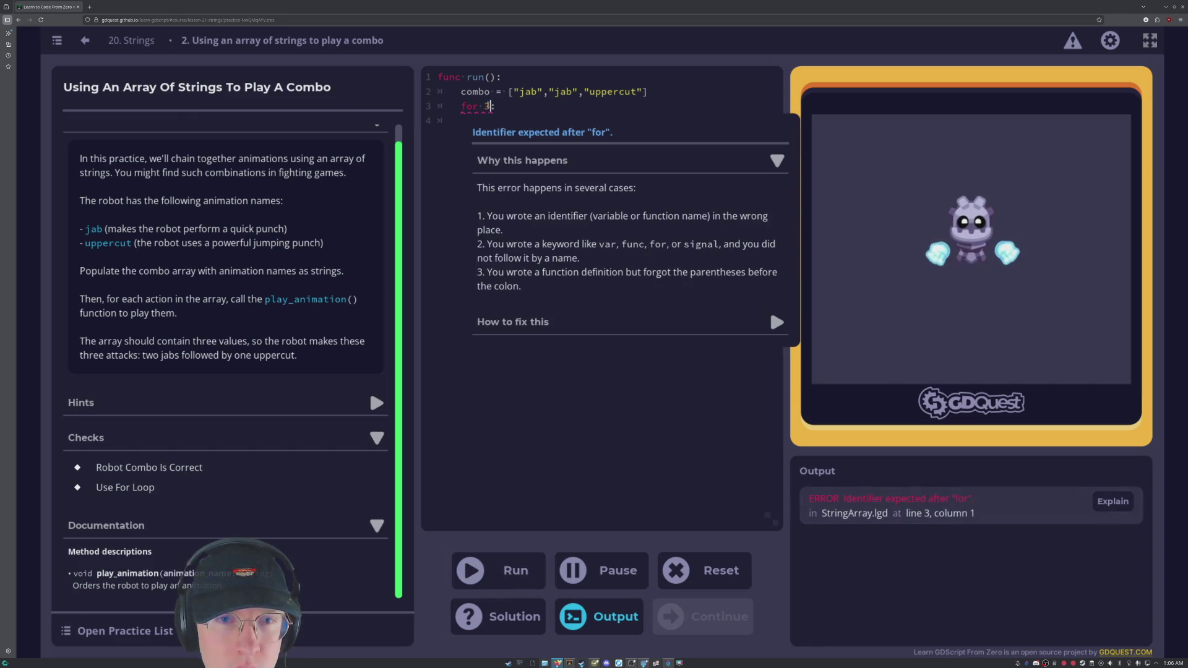
key("BackSpace")
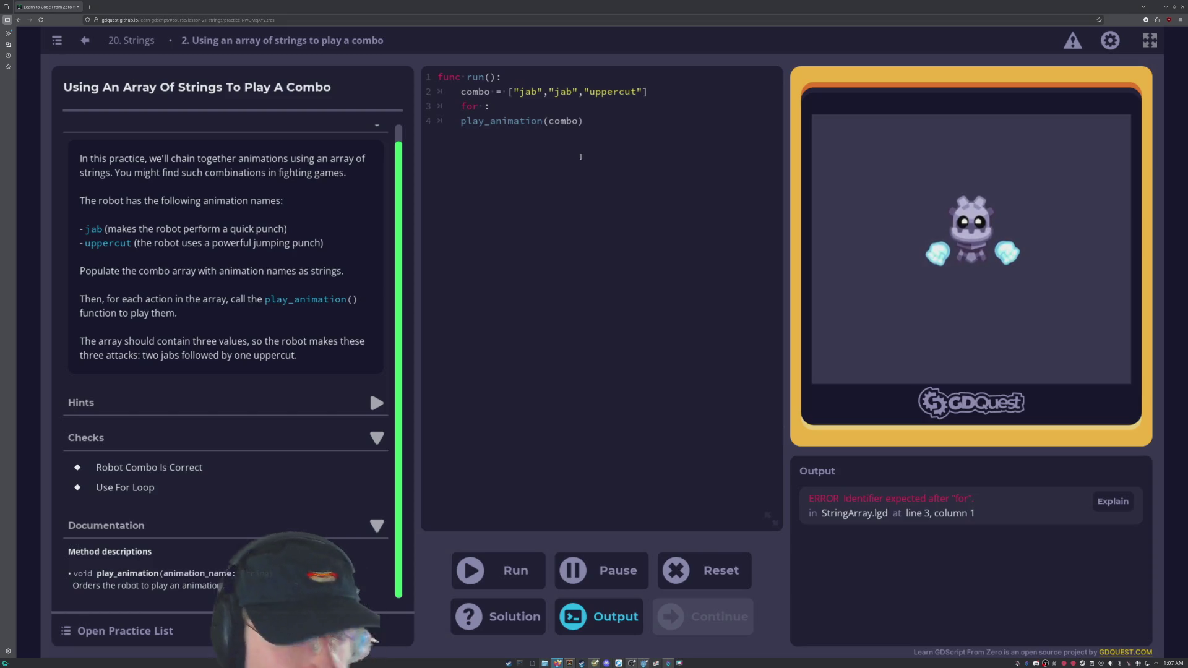
type("strings ")
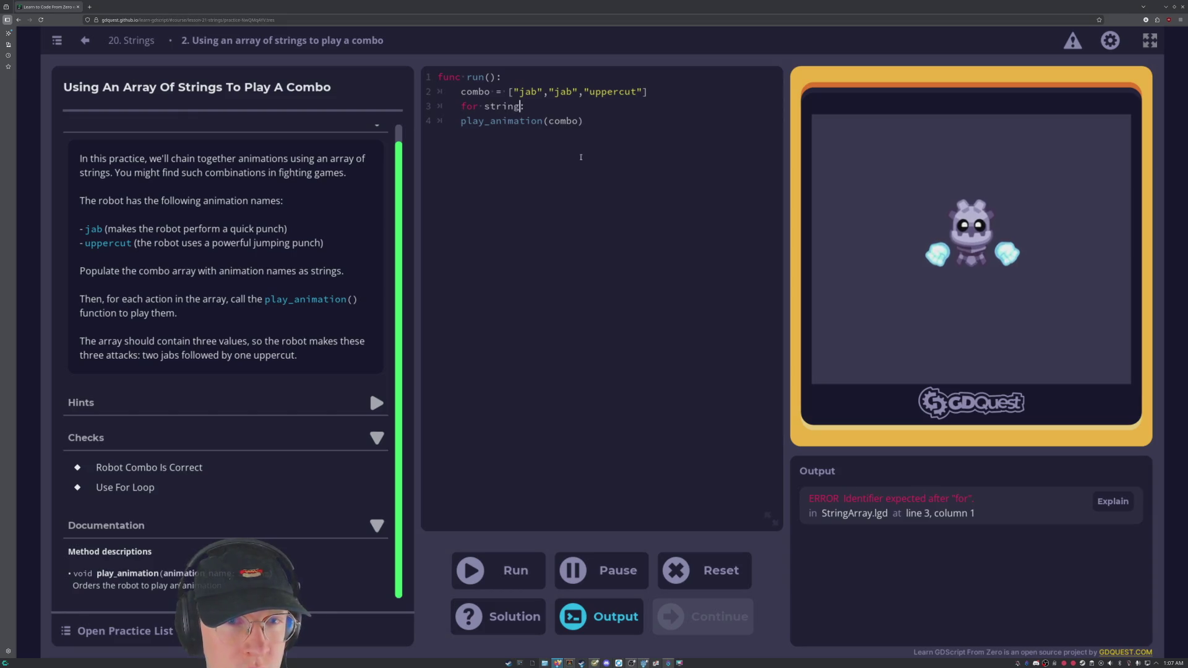
type("in ")
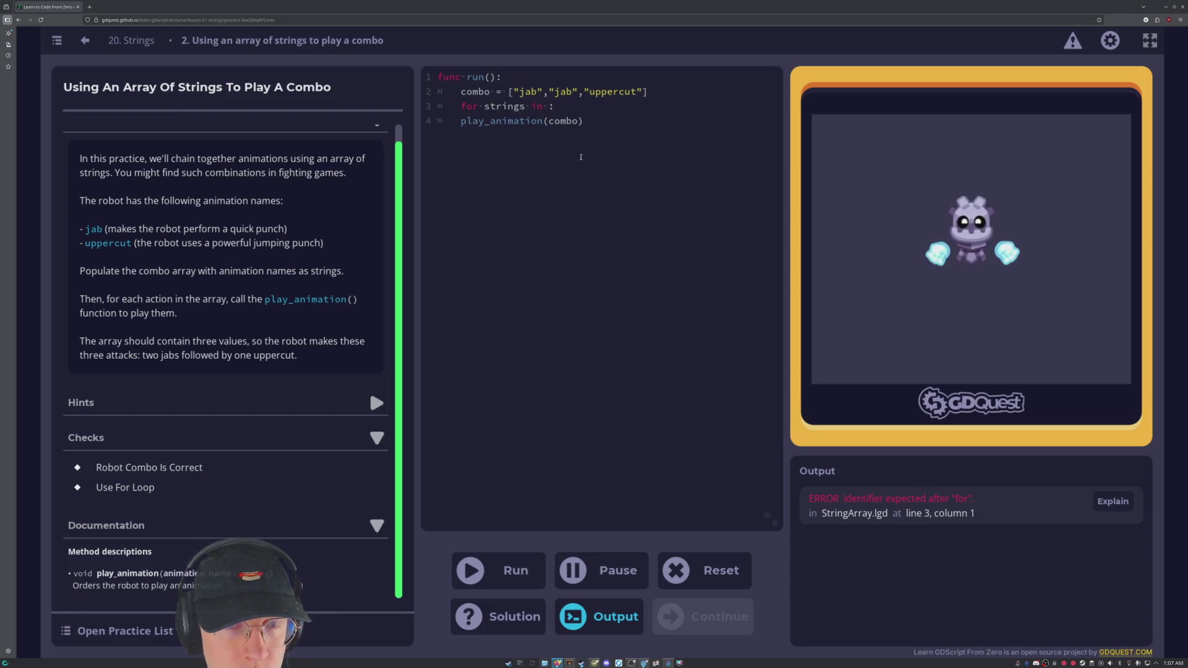
type("combo")
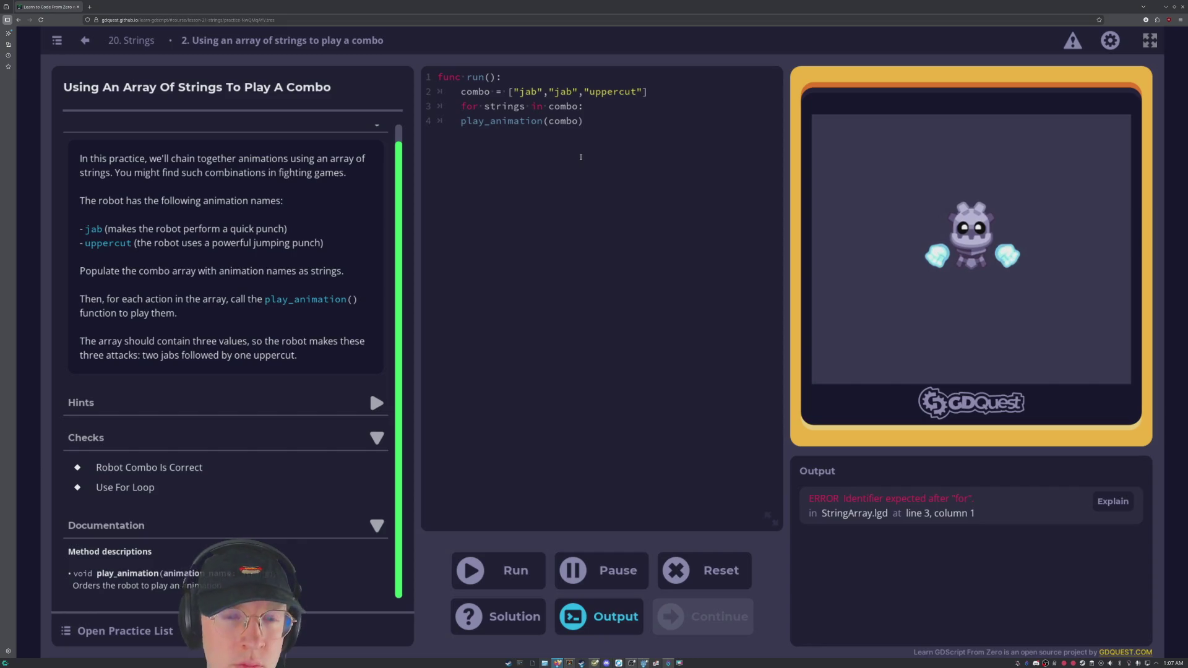
left_click(507, 570)
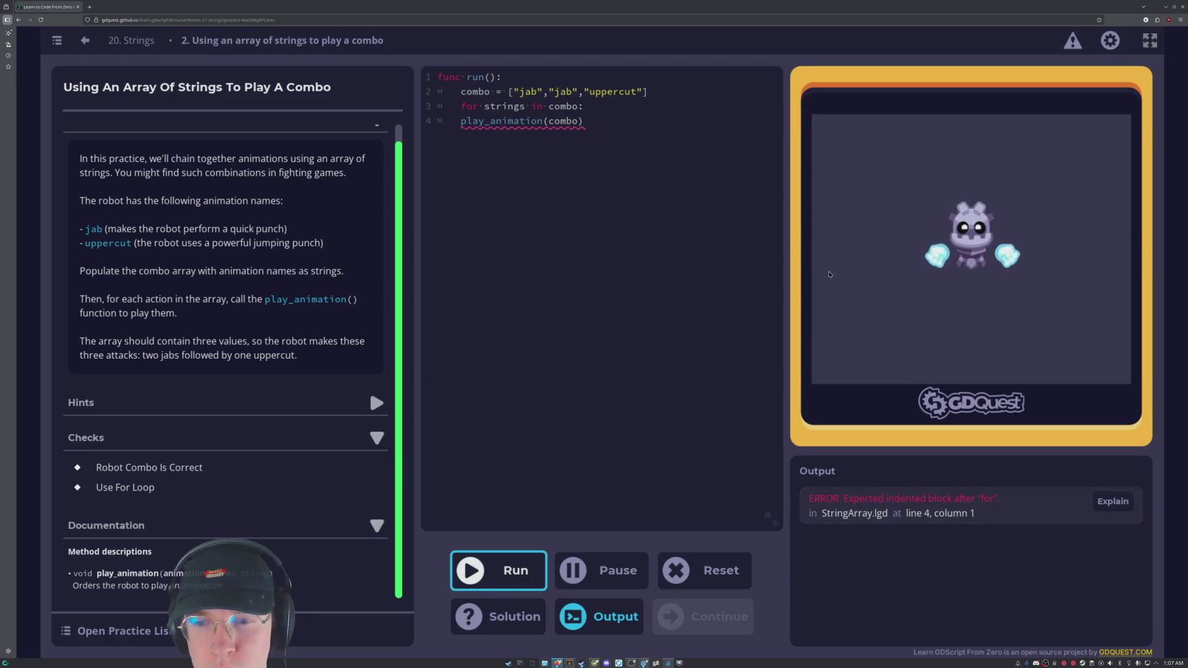
Indent play_animation into the loop body, run the check, and reveal the solution.
mouse_move(557, 121)
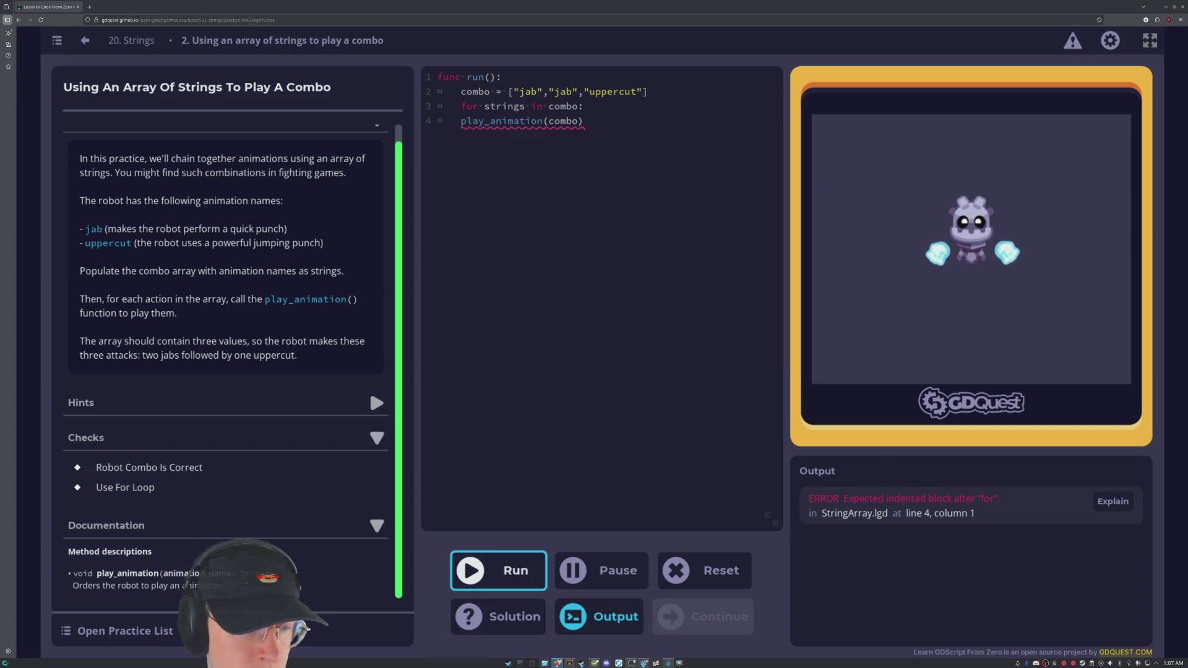
left_click(449, 122)
key("Tab")
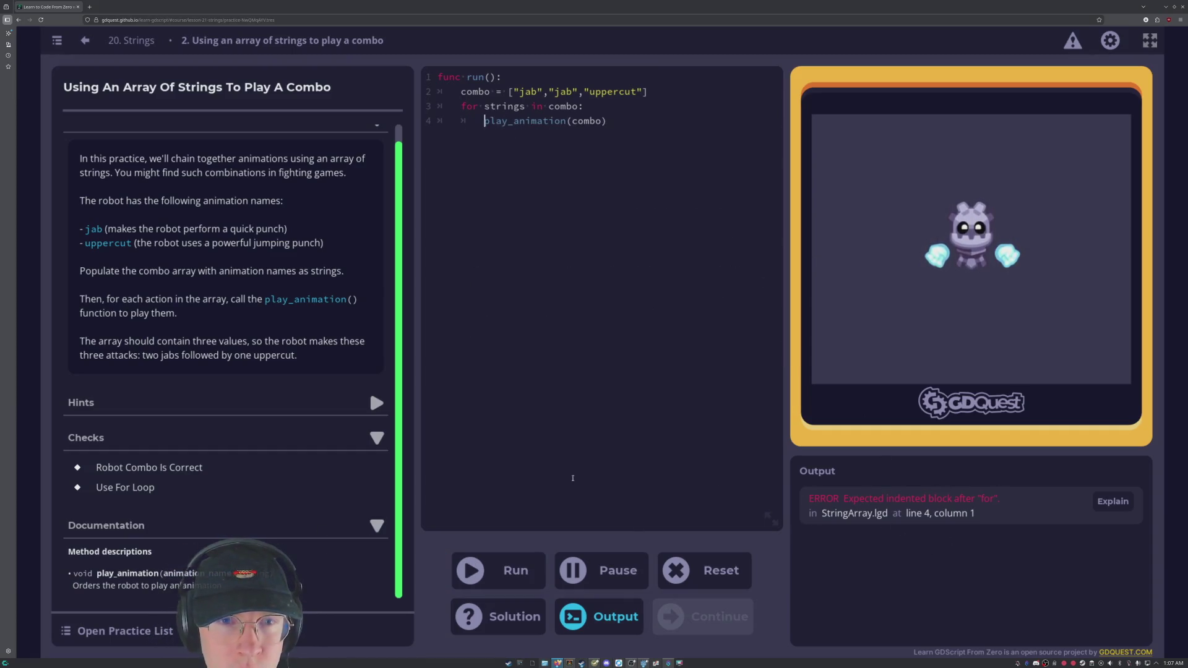
left_click(515, 563)
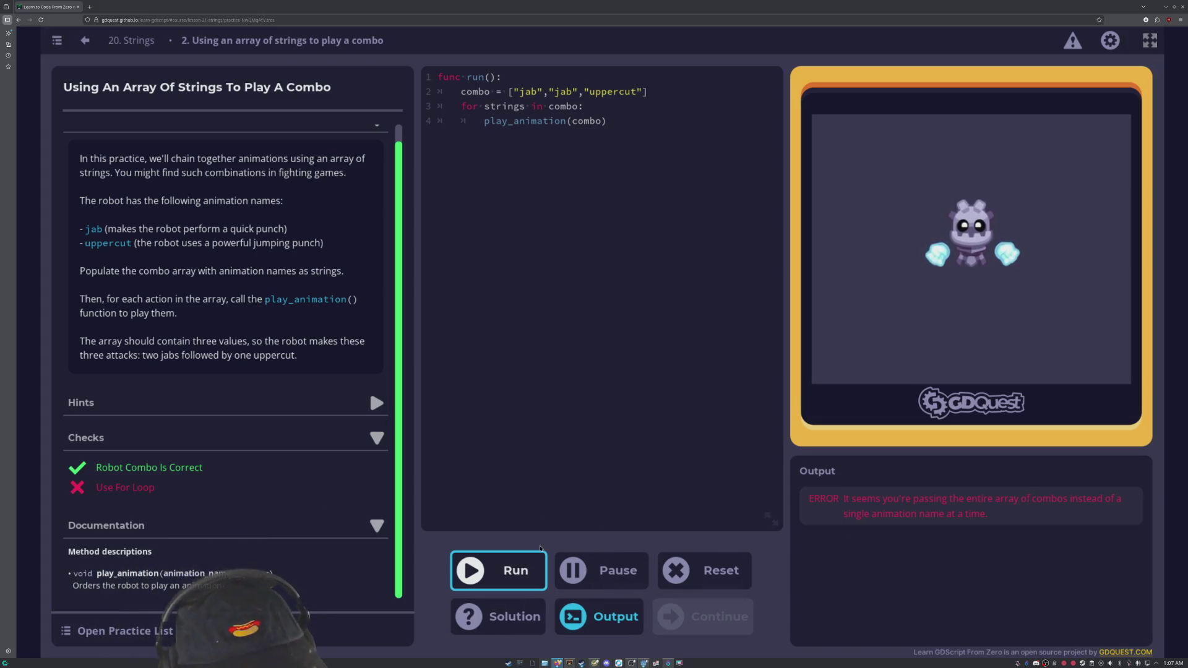
left_click(498, 616)
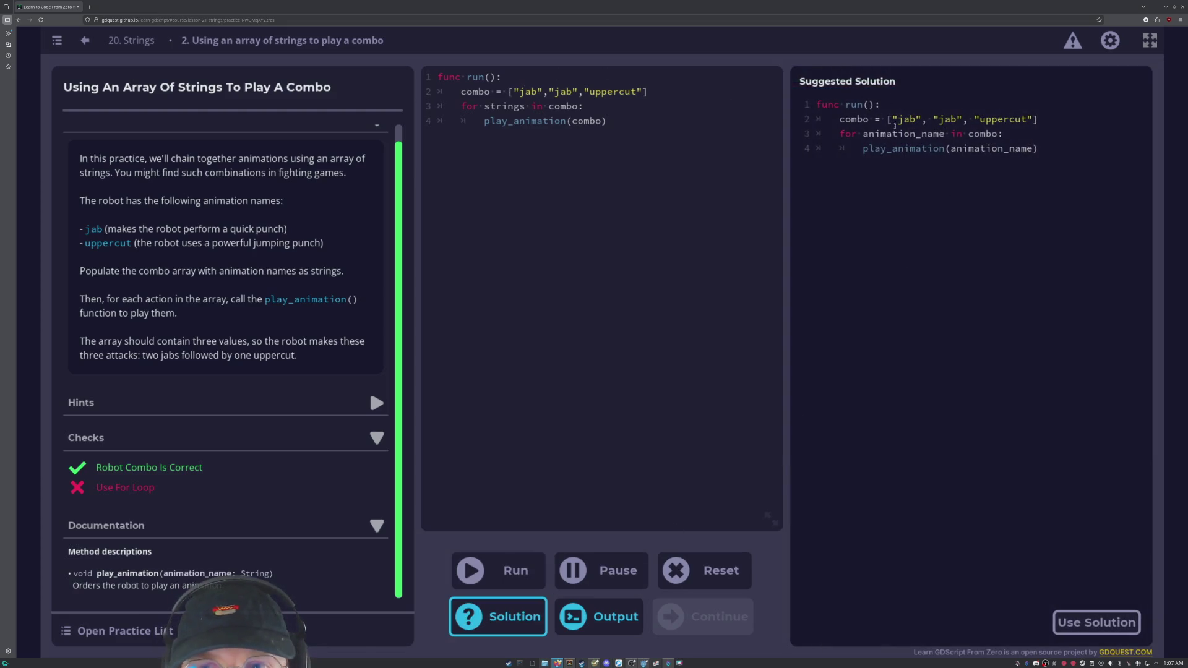
Rename the loop variable to animation_name and pass animation_name to play_animation.
scroll(204, 216, "up", 1)
scroll(231, 267, "down", 1)
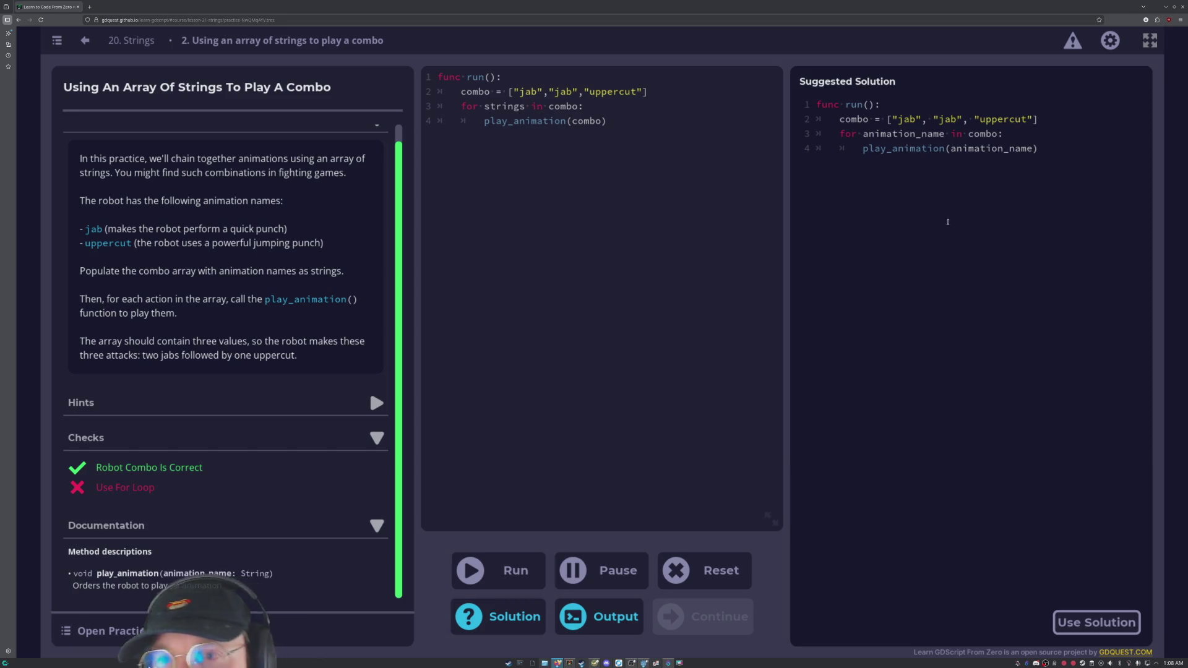
left_click(501, 91)
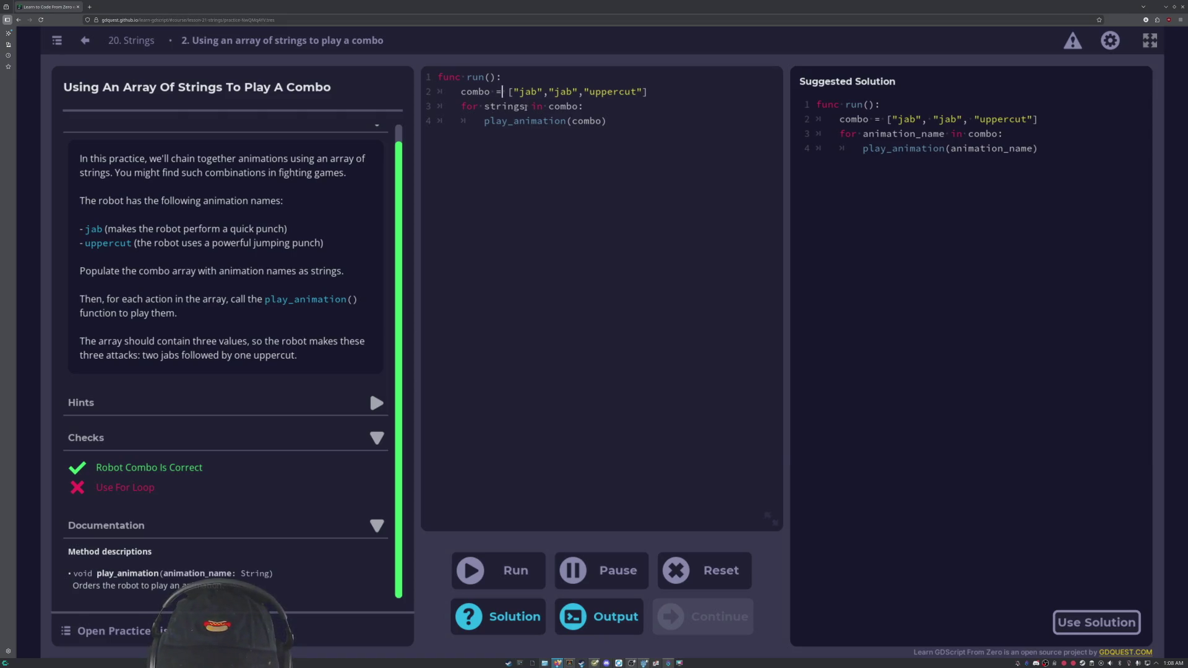
key("Right")
key("Right")
key("Right")
key("BackSpace")
key("BackSpace")
key("BackSpace")
key("BackSpace")
type("animation_name")
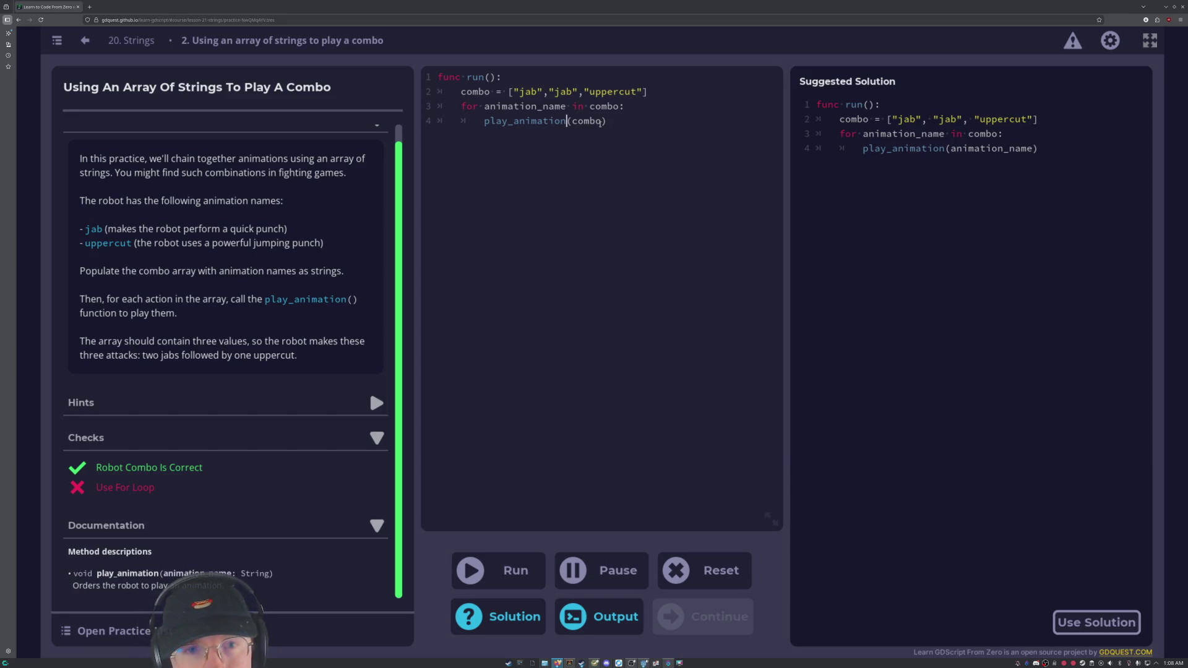
key("BackSpace")
key("BackSpace")
key("BackSpace")
key("BackSpace")
key("BackSpace")
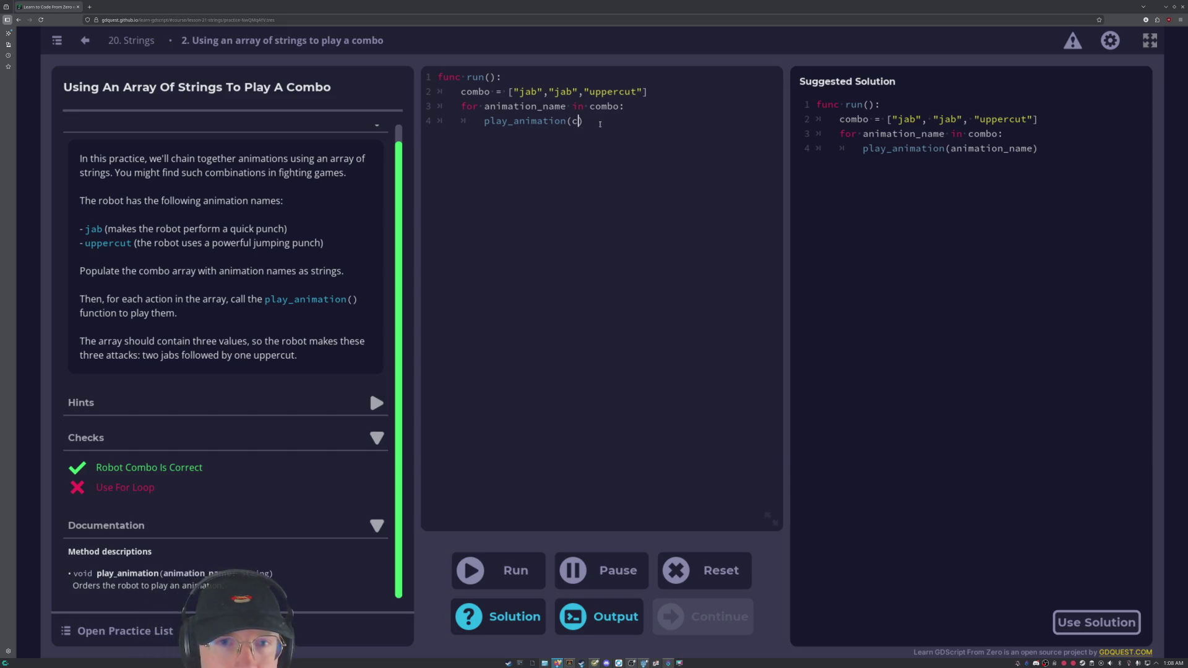
type("animati")
type("on_name")
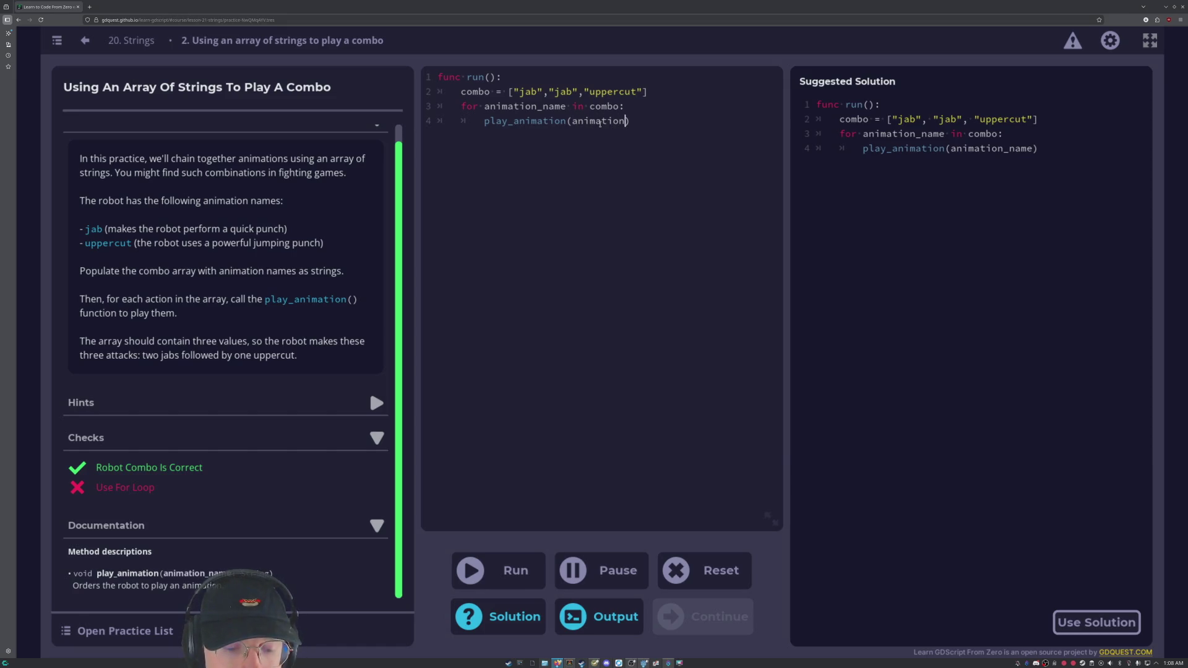
Run the corrected loop with F5, then continue past Well done! and Lesson complete!
key("F5")
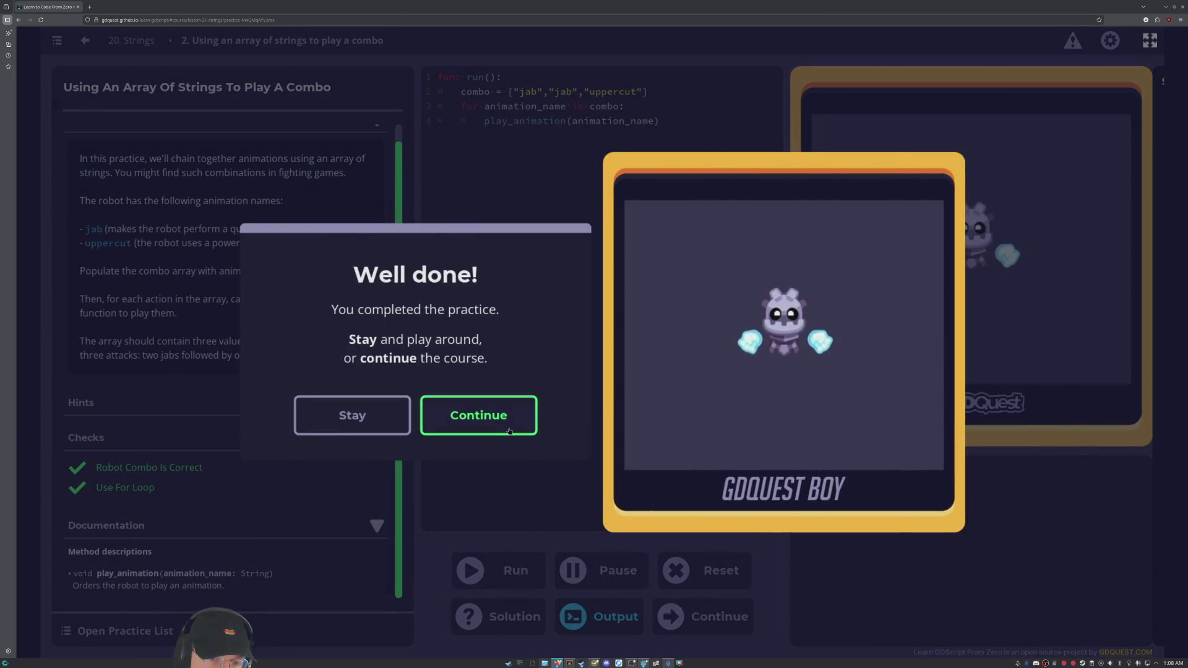
left_click(509, 432)
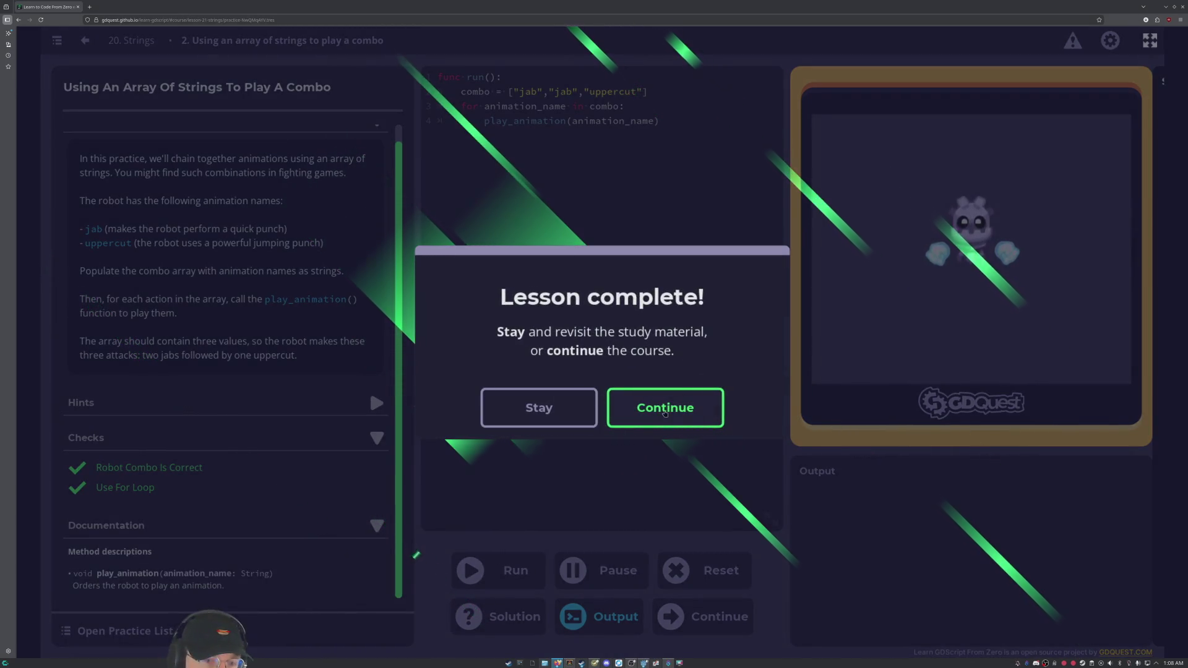
left_click(665, 410)
scroll(477, 290, "down", 10)
Read lesson 21's introduction down to the round(3.4) example and health demo.
scroll(619, 304, "up", 10)
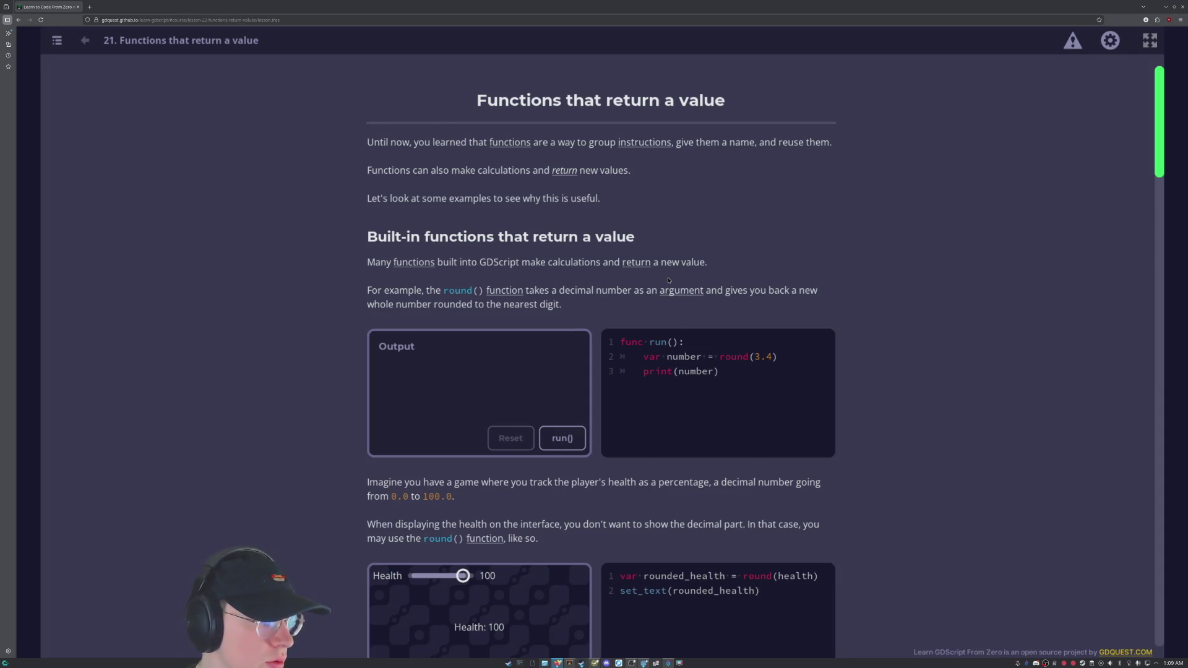
scroll(643, 335, "down", 1)
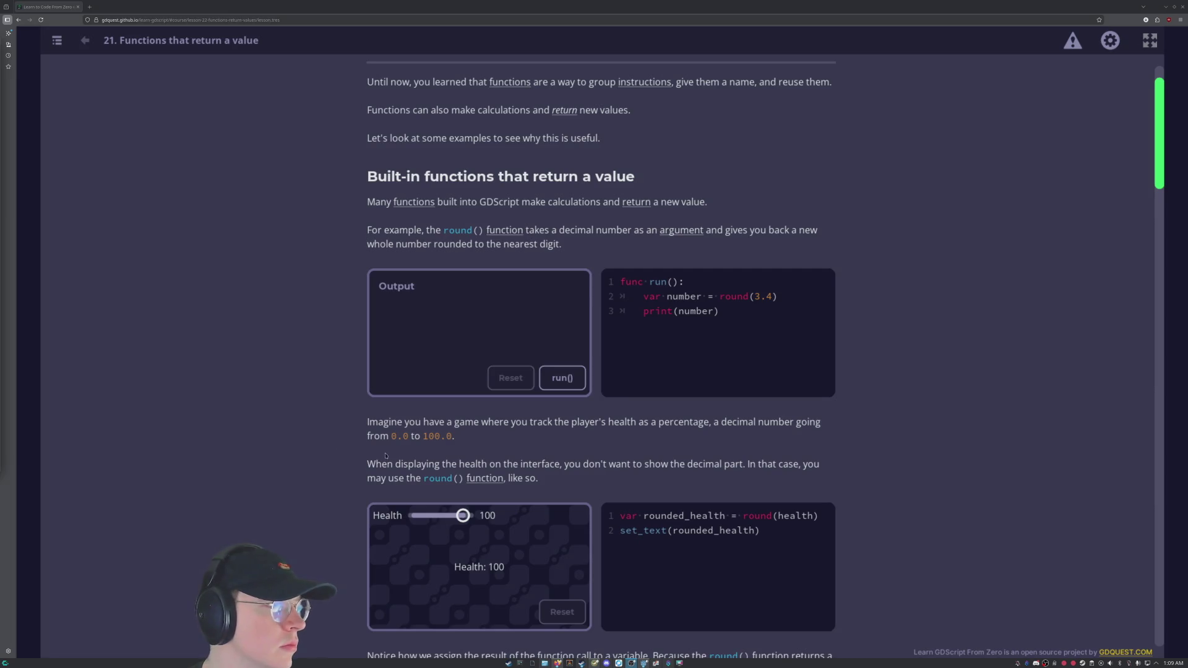
scroll(462, 435, "down", 1)
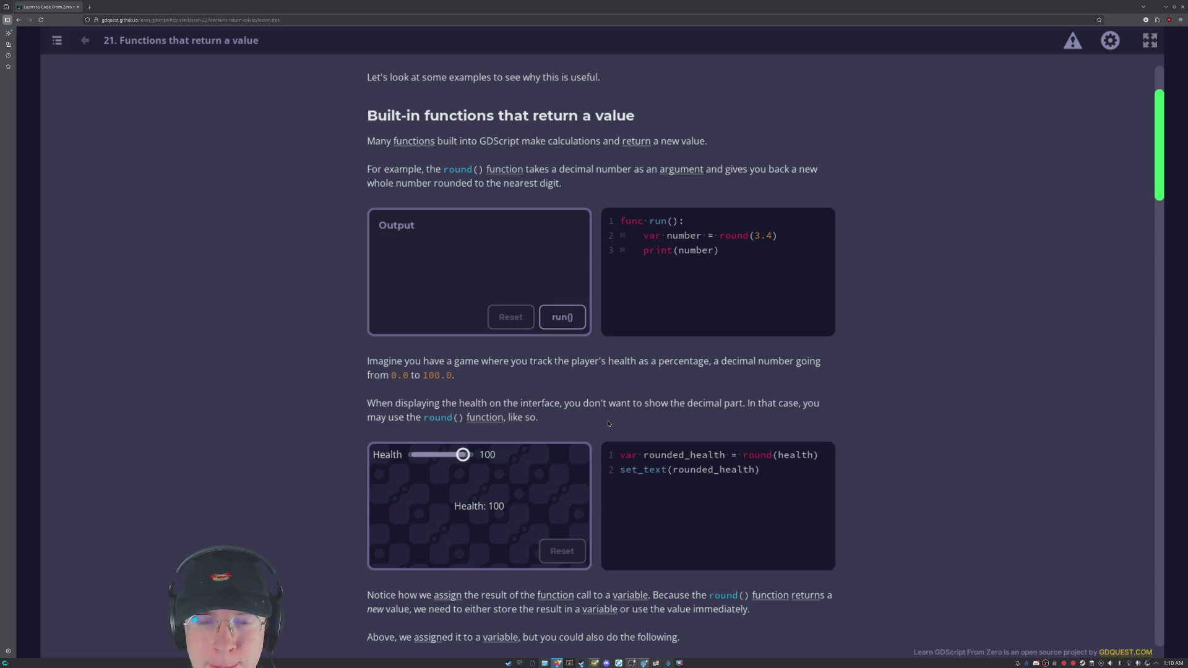
scroll(609, 424, "up", 2)
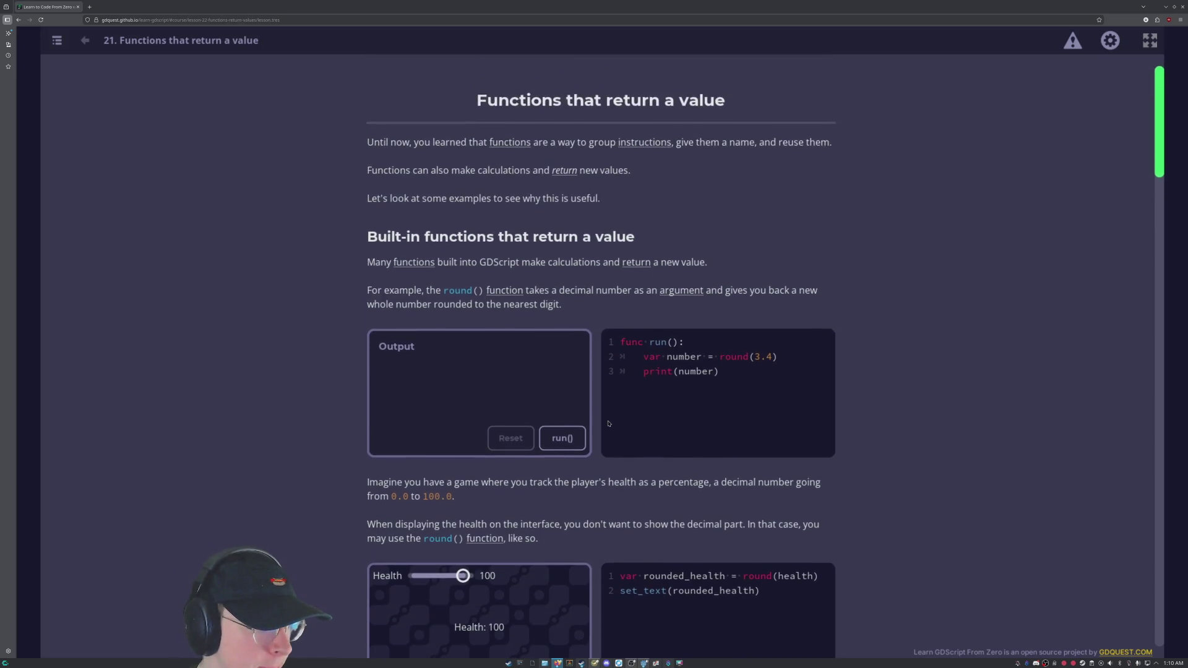
scroll(608, 424, "down", 1)
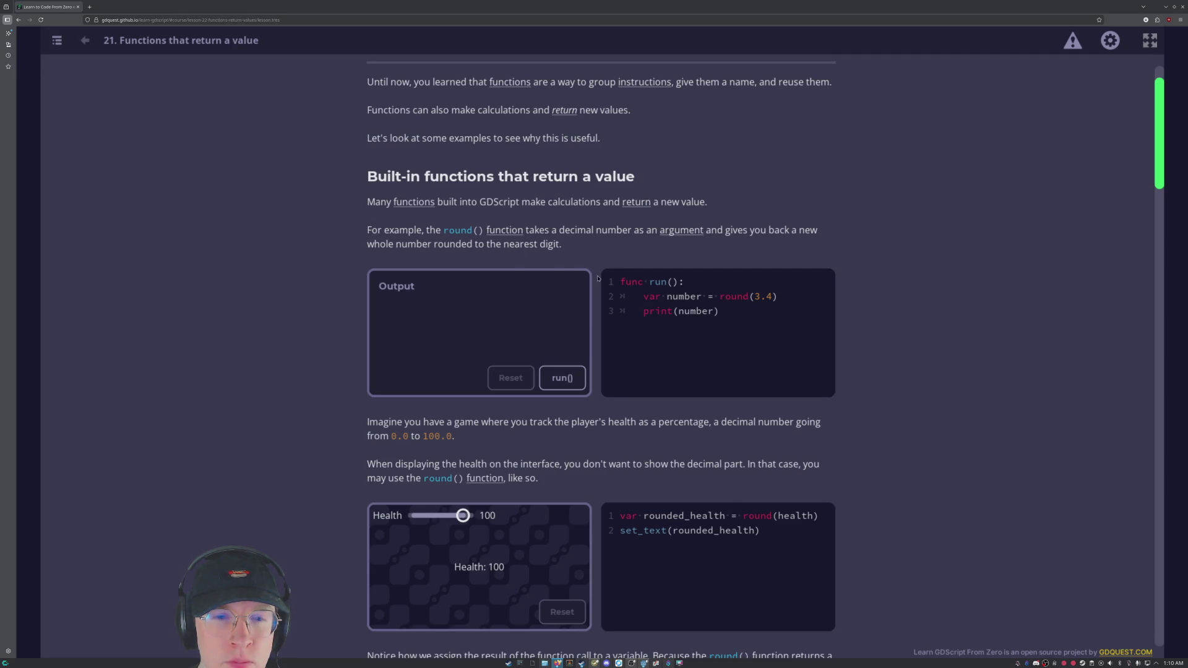
Run round(3.4) to get 3, then read the health-rounding explanation down to lerp().
left_click(567, 376)
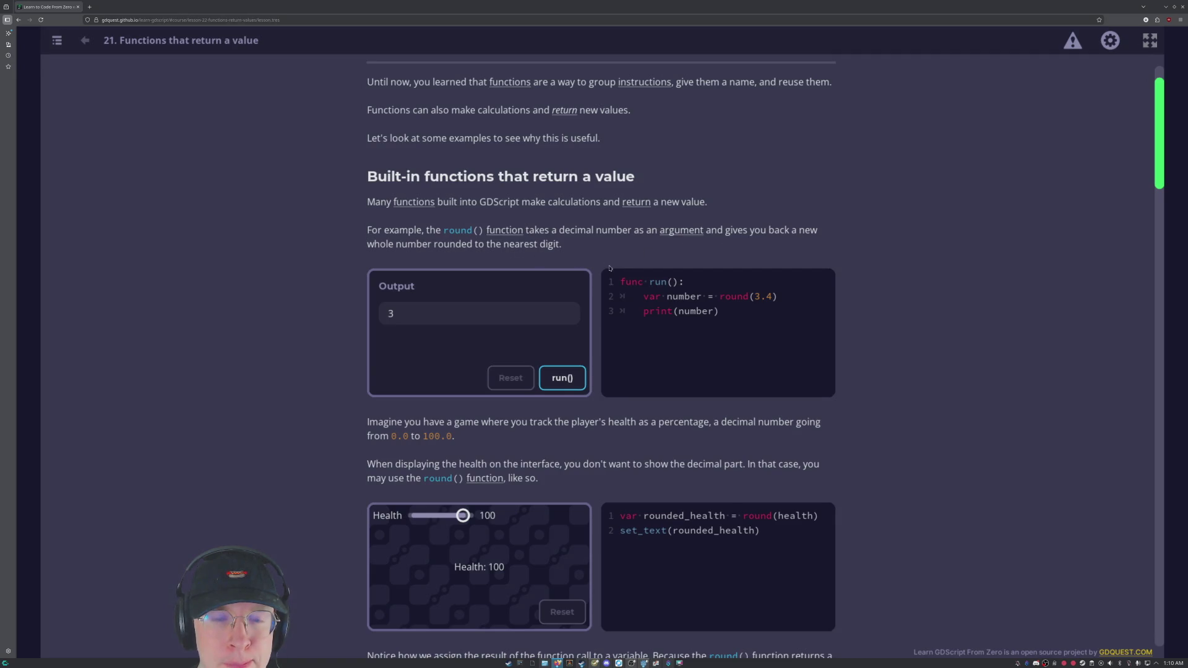
scroll(357, 421, "down", 2)
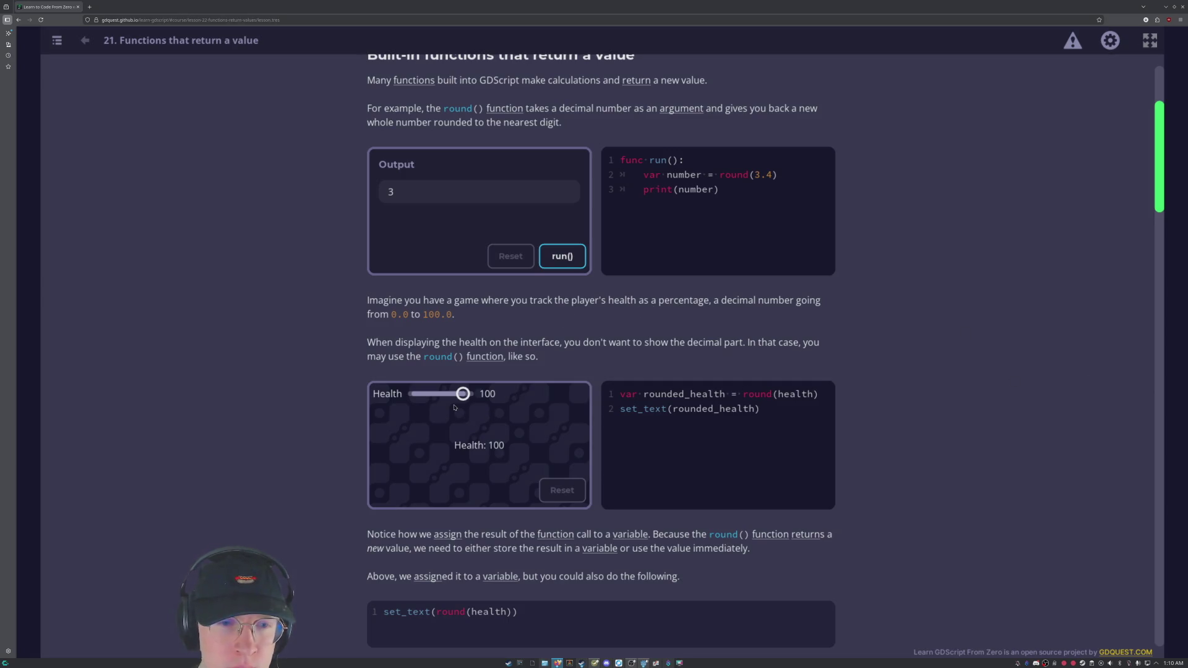
scroll(347, 394, "down", 1)
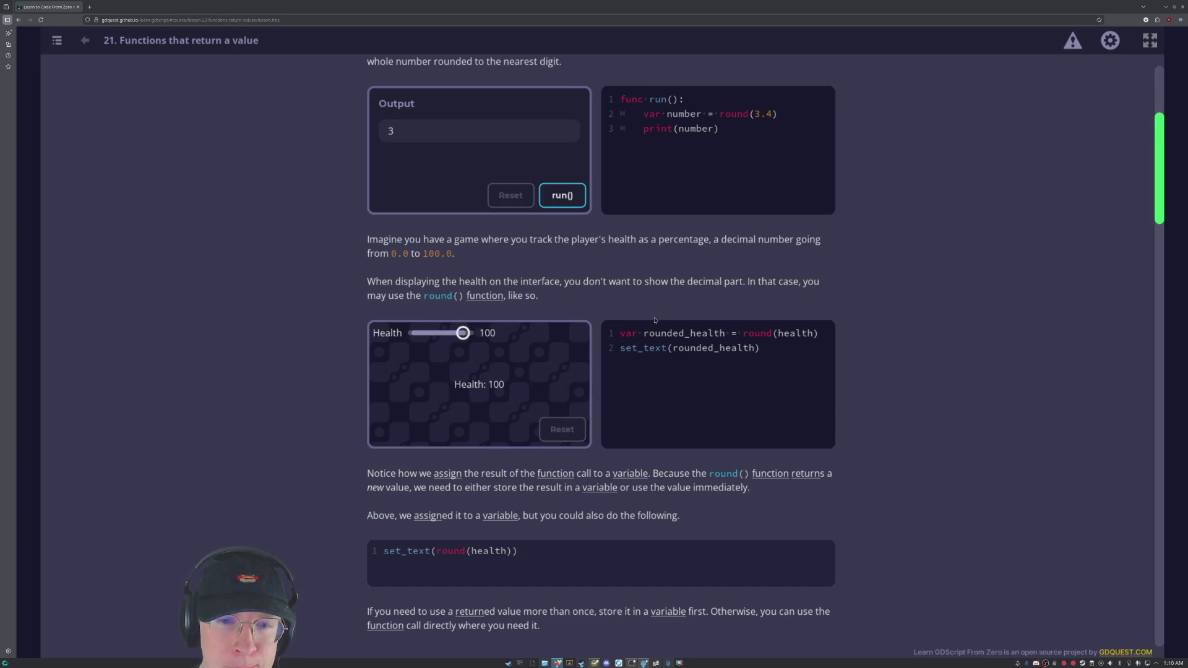
scroll(656, 320, "down", 3)
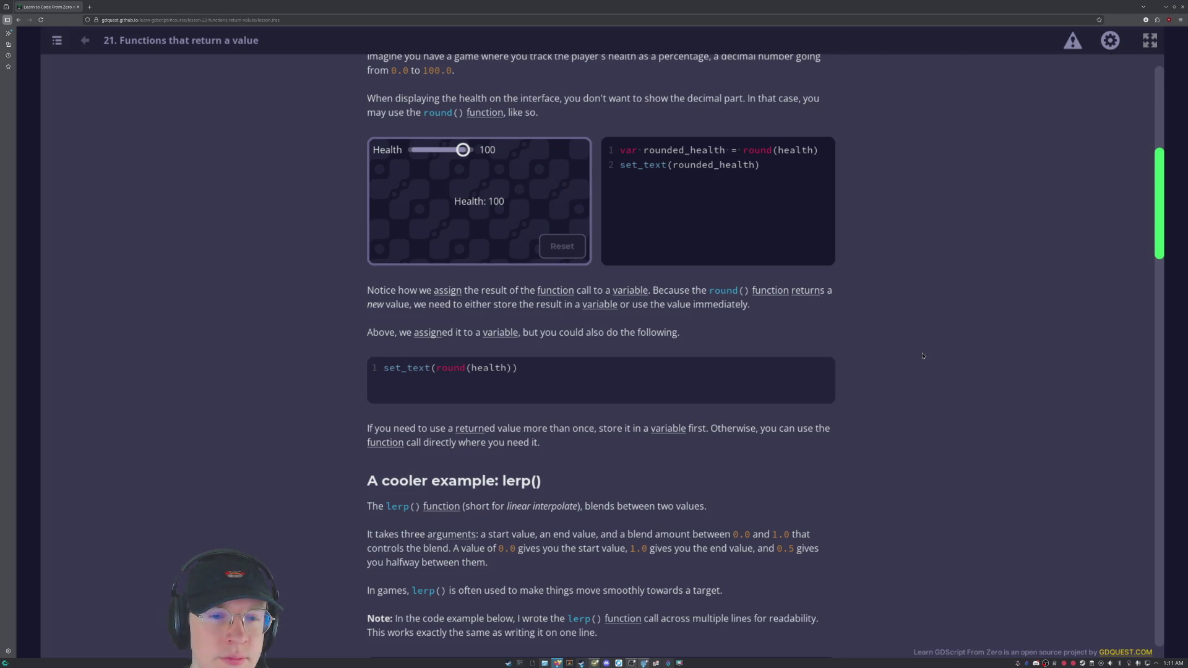
scroll(923, 356, "down", 1)
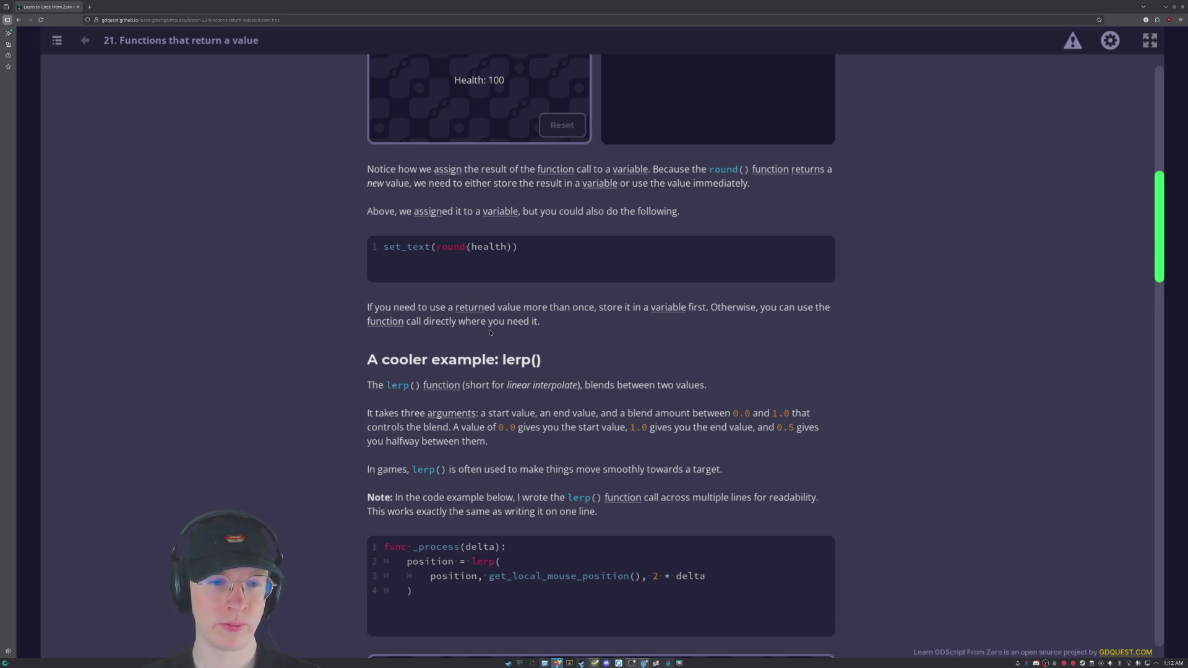
Read the lerp() section and its gliding-turtle demo, down to 'Writing a function that returns a value'.
scroll(490, 332, "down", 2)
scroll(538, 264, "up", 1)
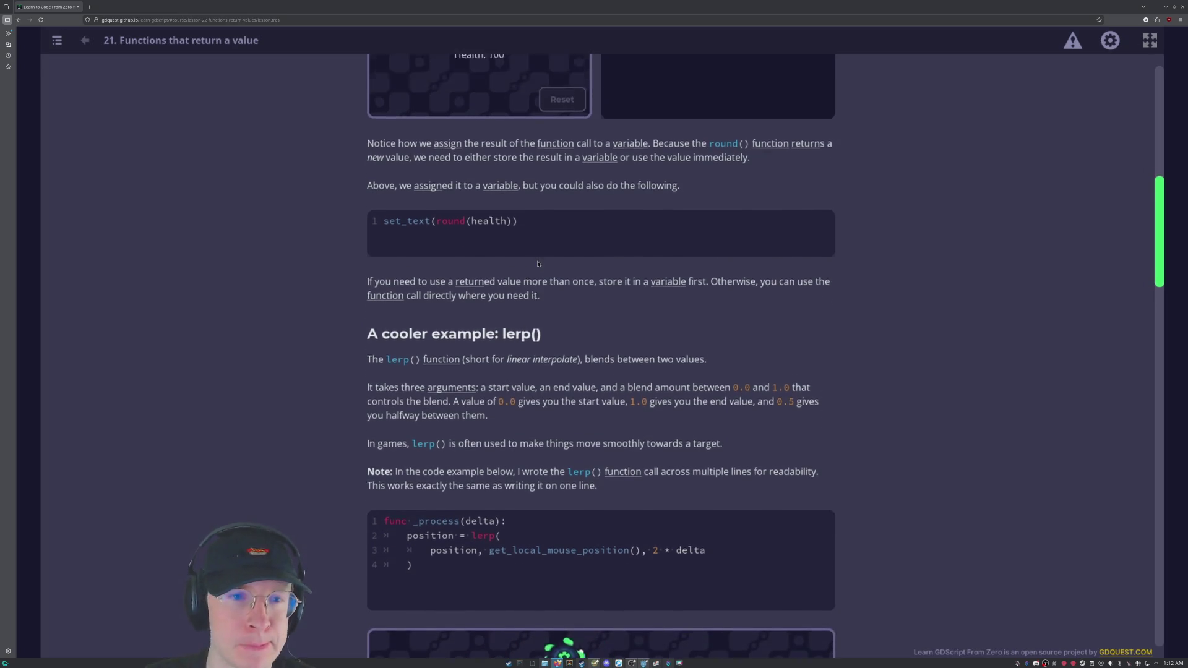
scroll(538, 264, "up", 4)
scroll(433, 497, "down", 3)
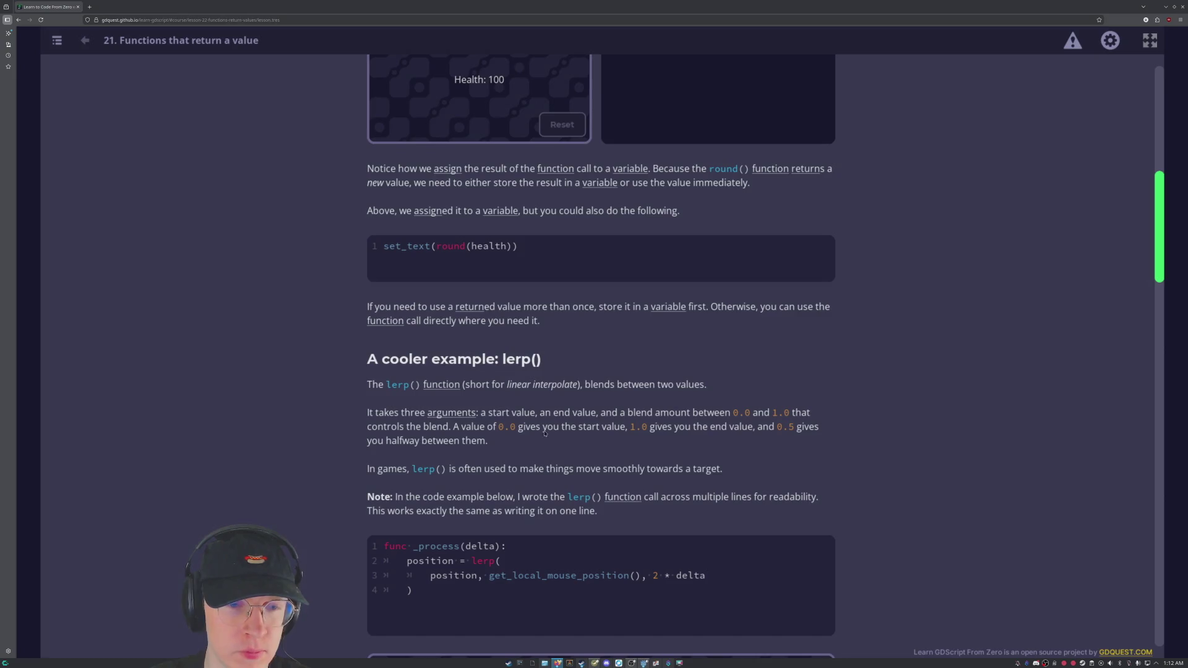
scroll(594, 427, "down", 3)
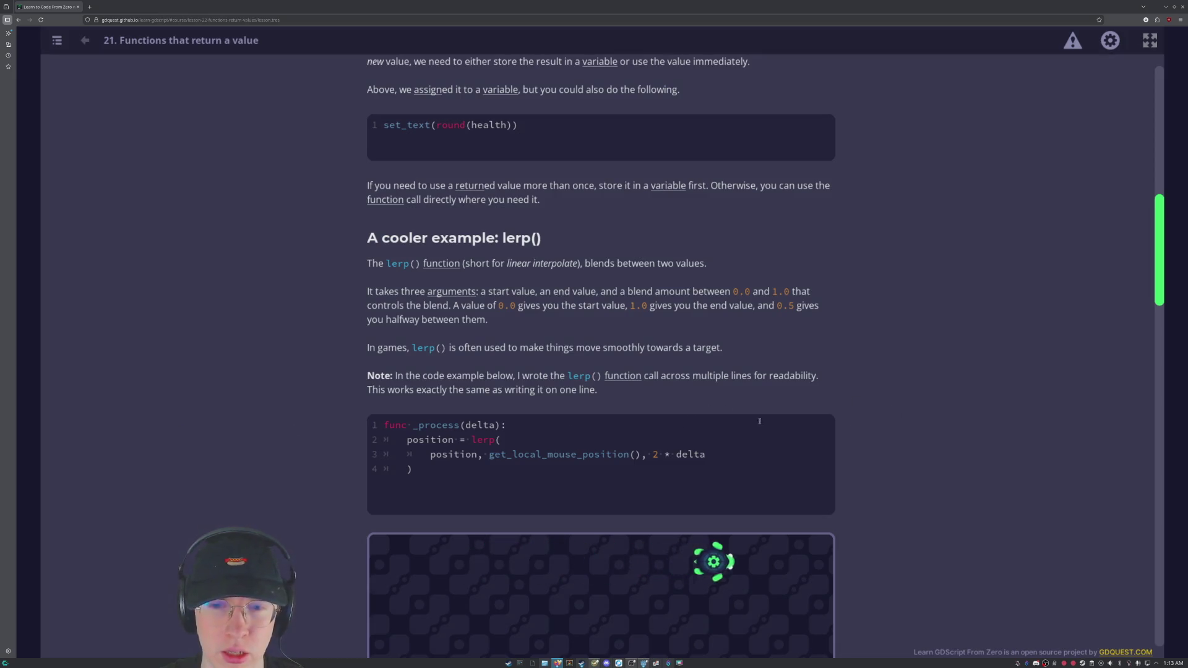
scroll(312, 426, "down", 1)
scroll(312, 426, "down", 2)
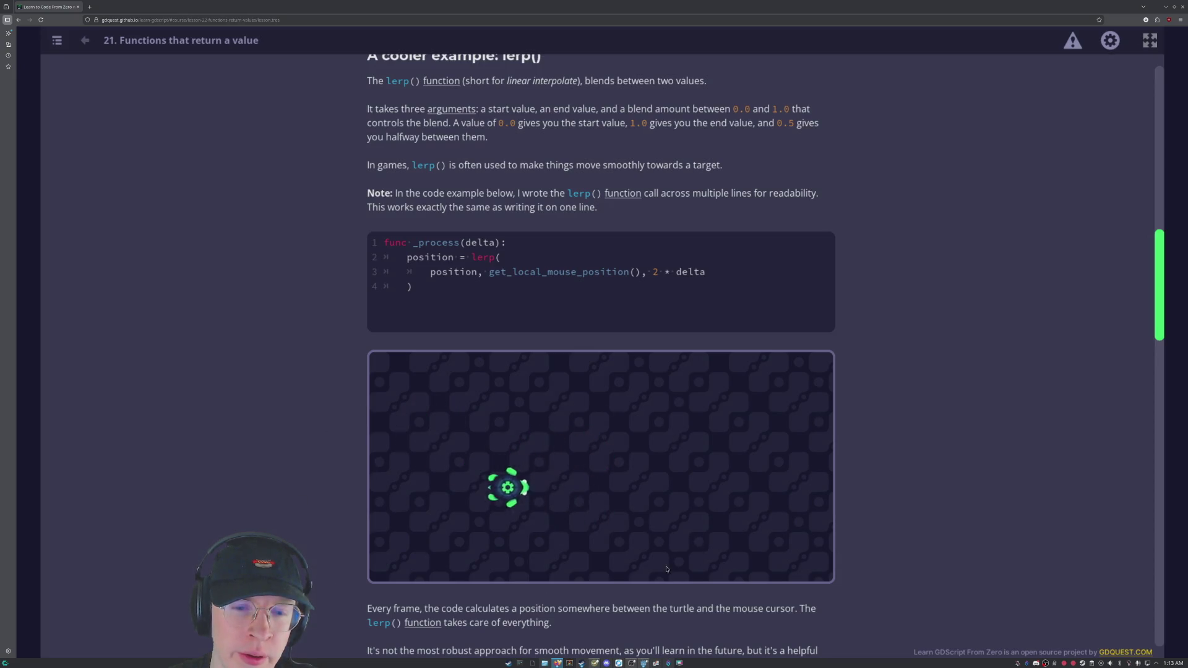
scroll(411, 475, "down", 4)
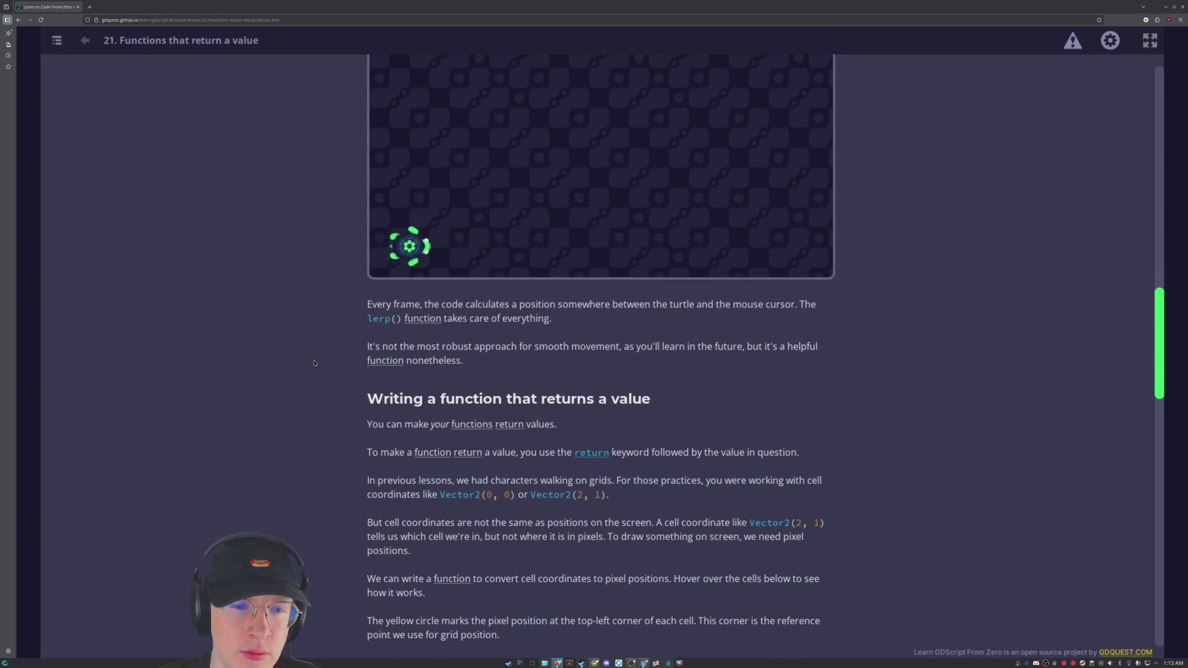
Scroll to 'Writing a function that returns a value' and inspect grid cell (4, 1) at pixel position (480, 120).
scroll(318, 320, "down", 1)
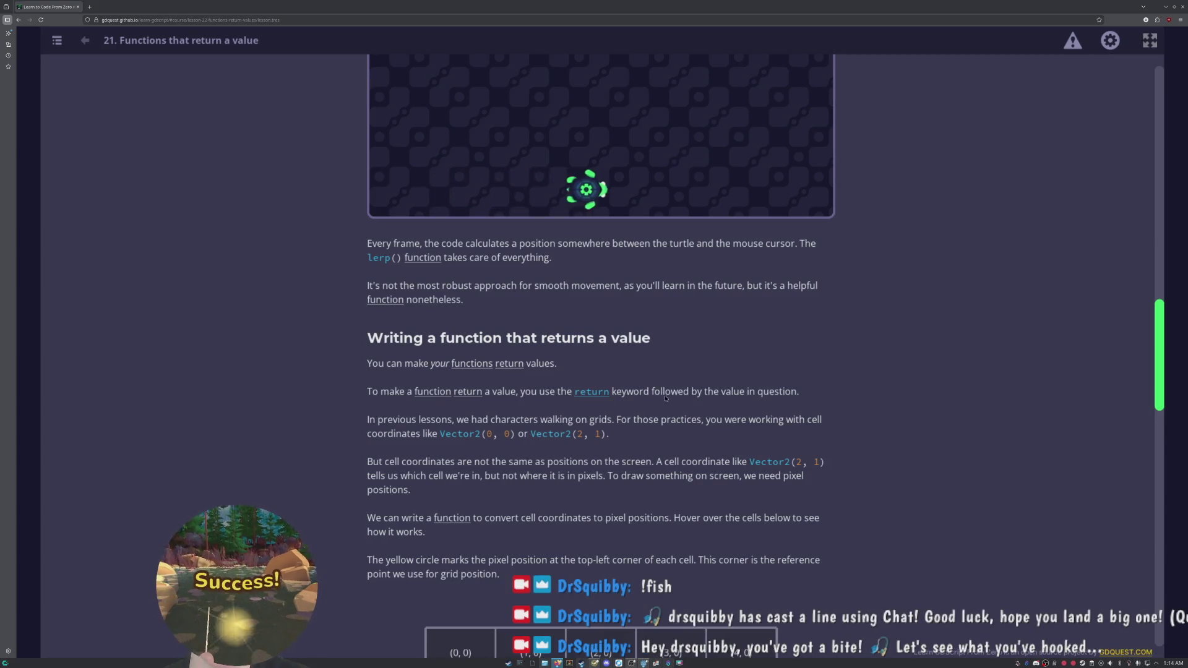
scroll(315, 420, "down", 1)
scroll(316, 419, "down", 2)
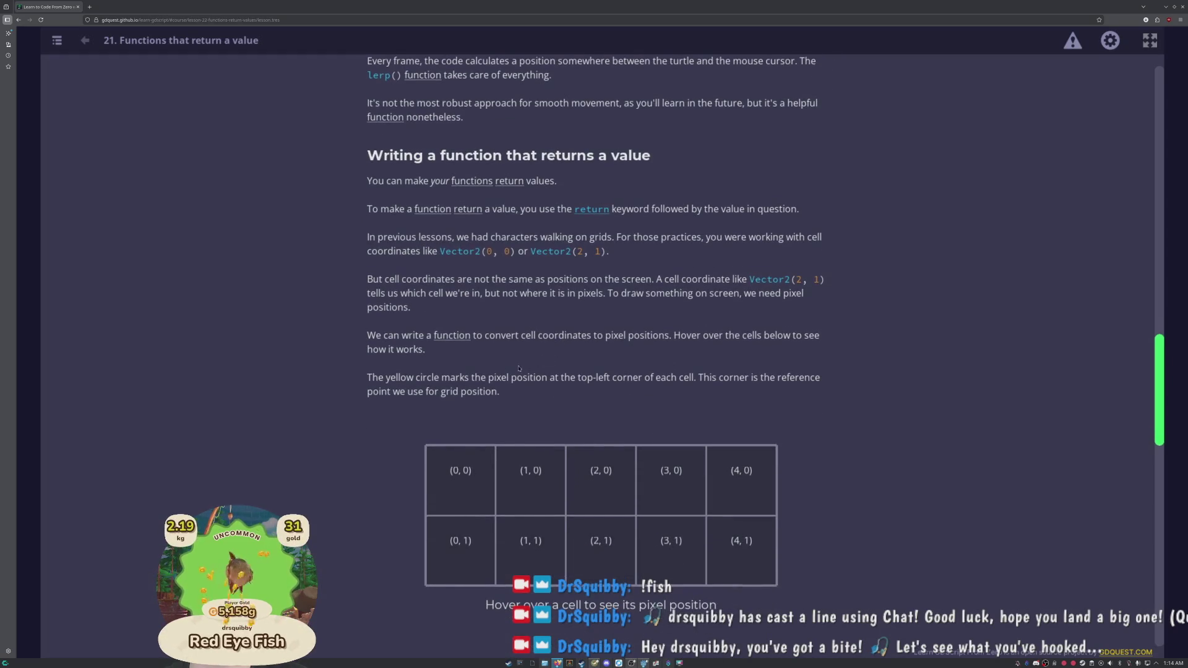
scroll(525, 367, "down", 2)
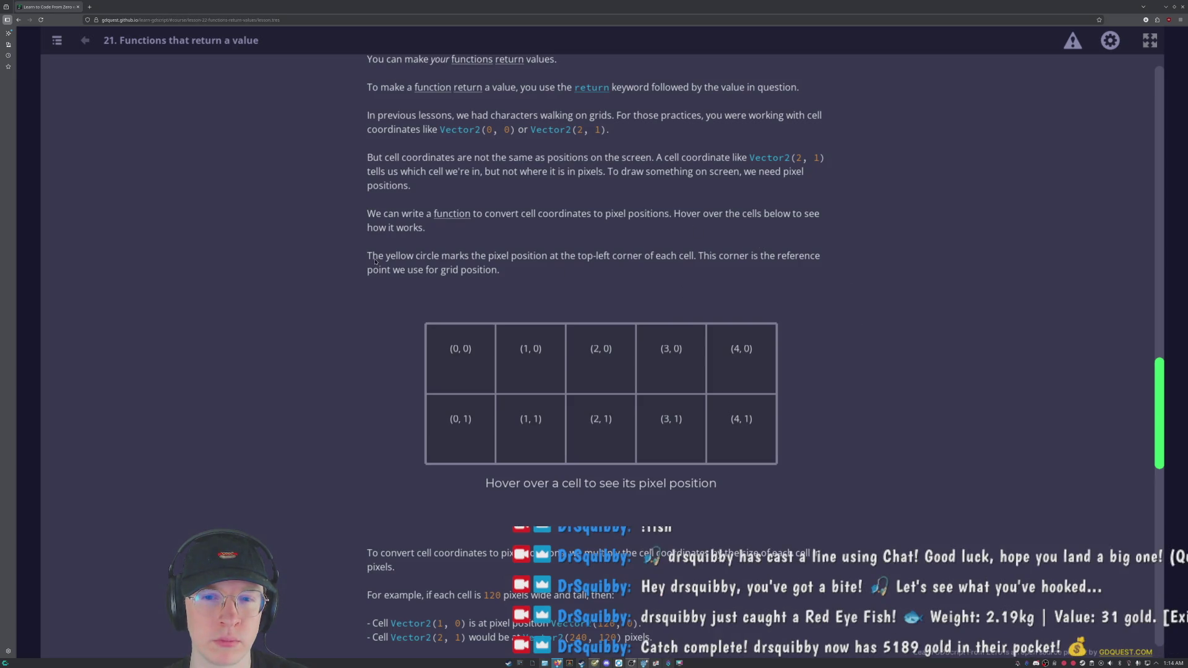
mouse_move(427, 388)
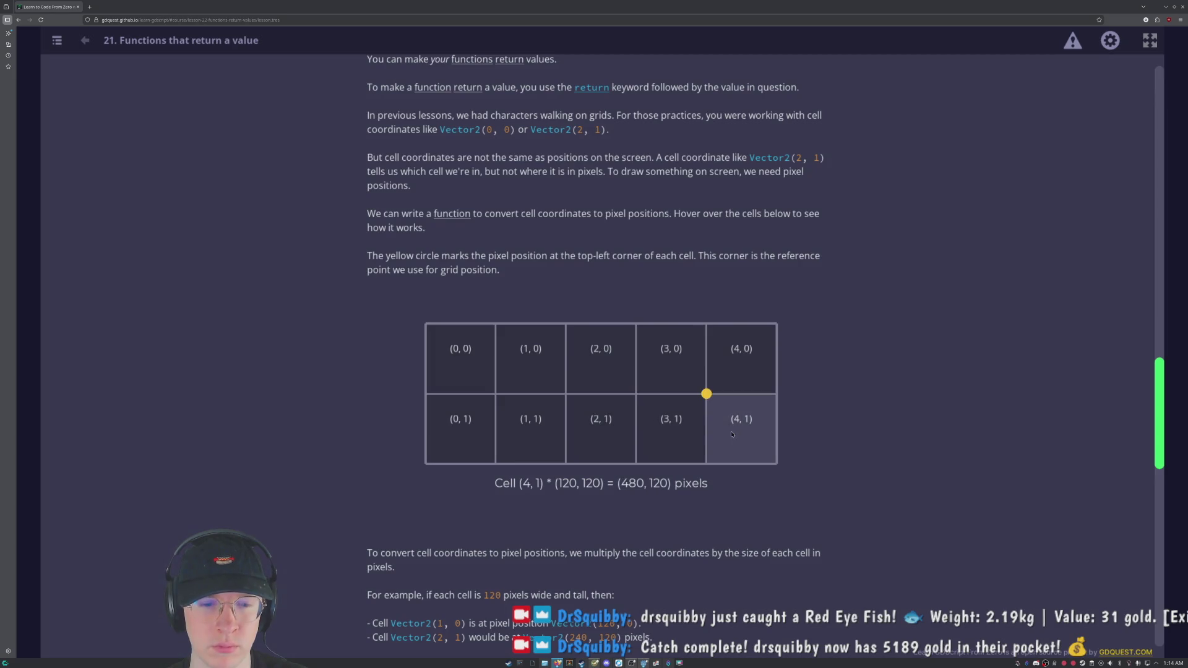
Scroll down to the convert_to_world_coordinates code returning cell * cell_size, with cell_size Vector2(120, 120).
scroll(802, 360, "down", 2)
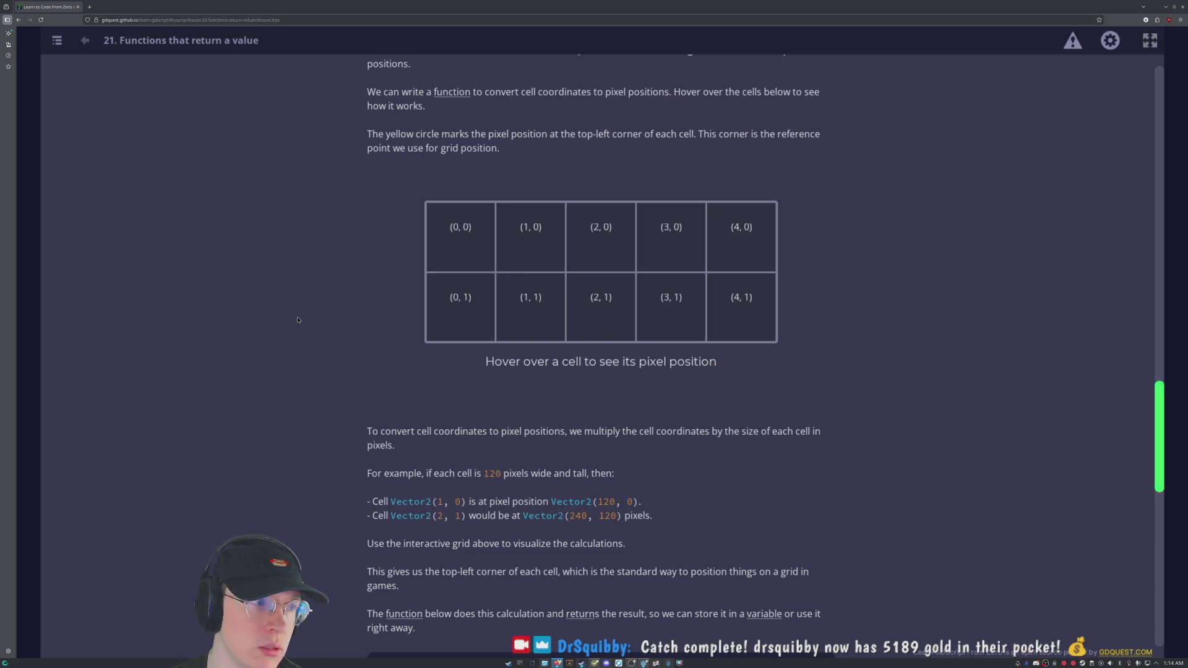
scroll(338, 376, "down", 1)
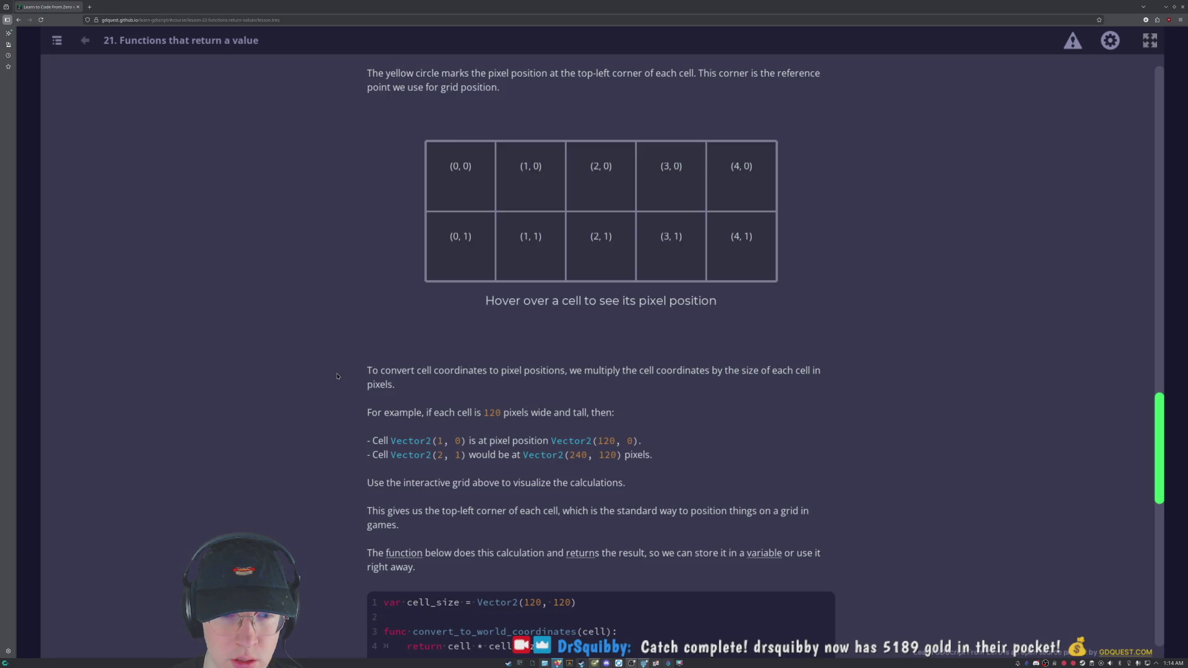
scroll(337, 376, "down", 1)
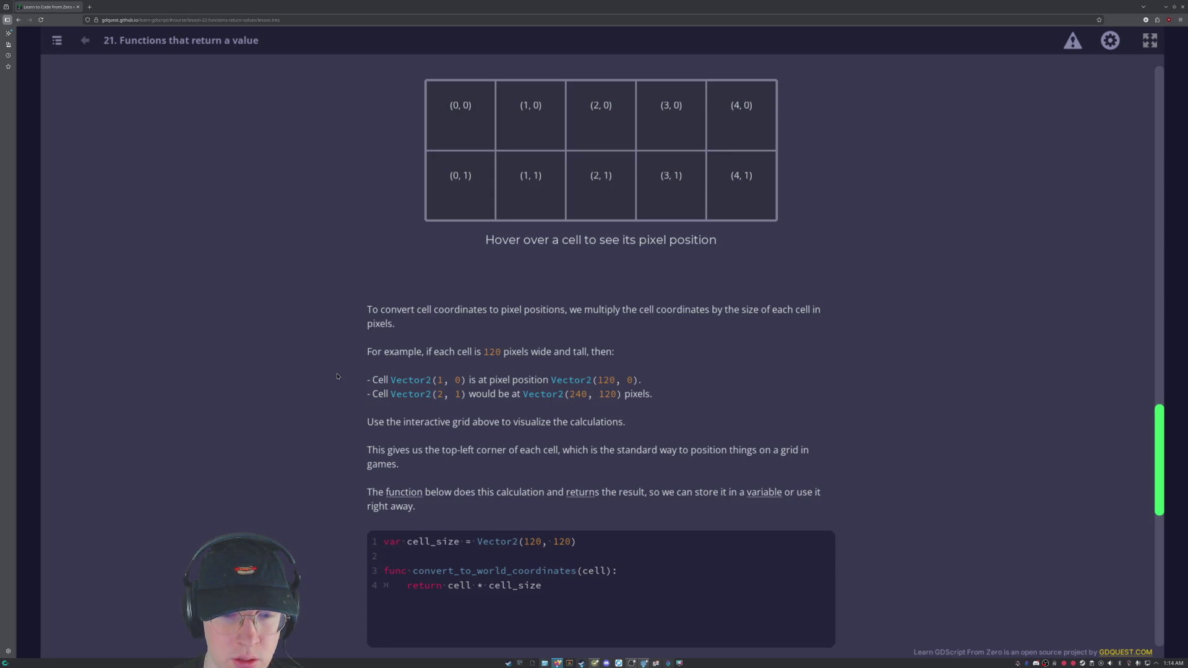
scroll(337, 375, "down", 2)
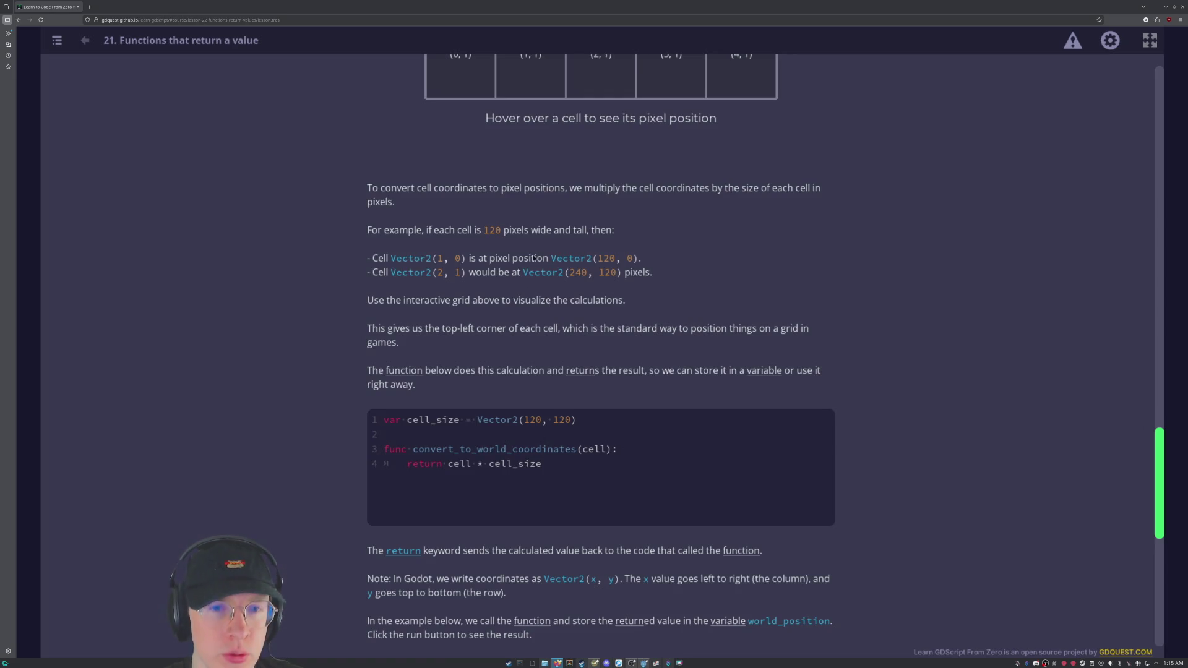
Scroll past the return keyword note to the run() example storing the result in world_position.
scroll(535, 249, "up", 4)
scroll(515, 368, "down", 6)
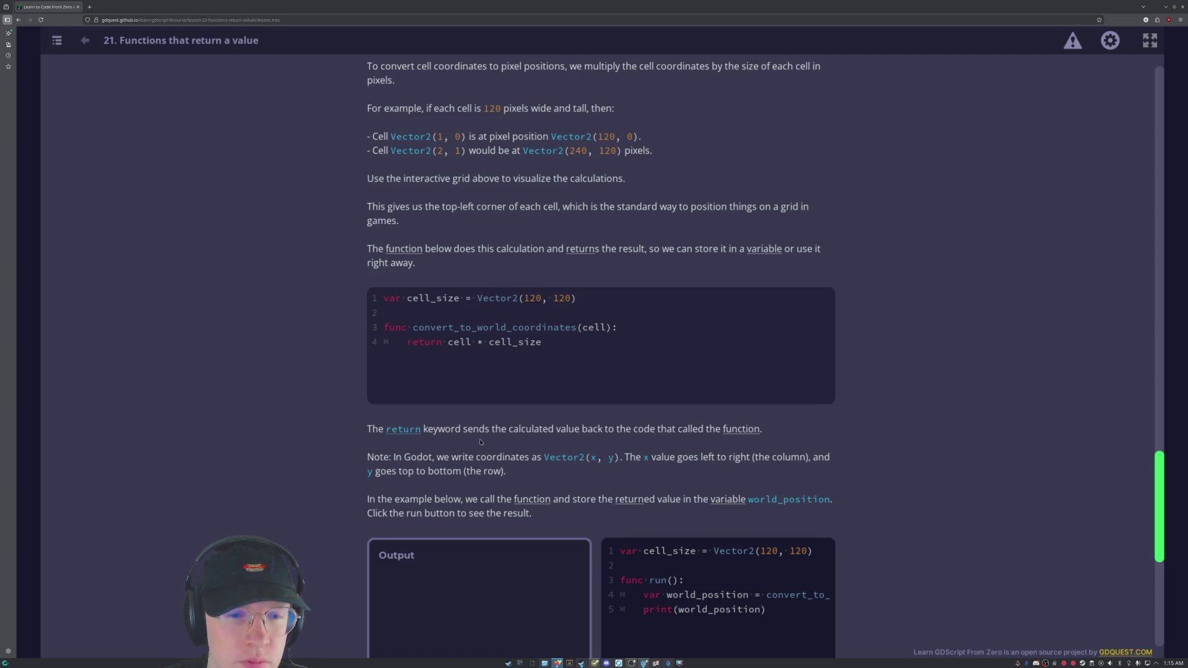
scroll(485, 442, "down", 2)
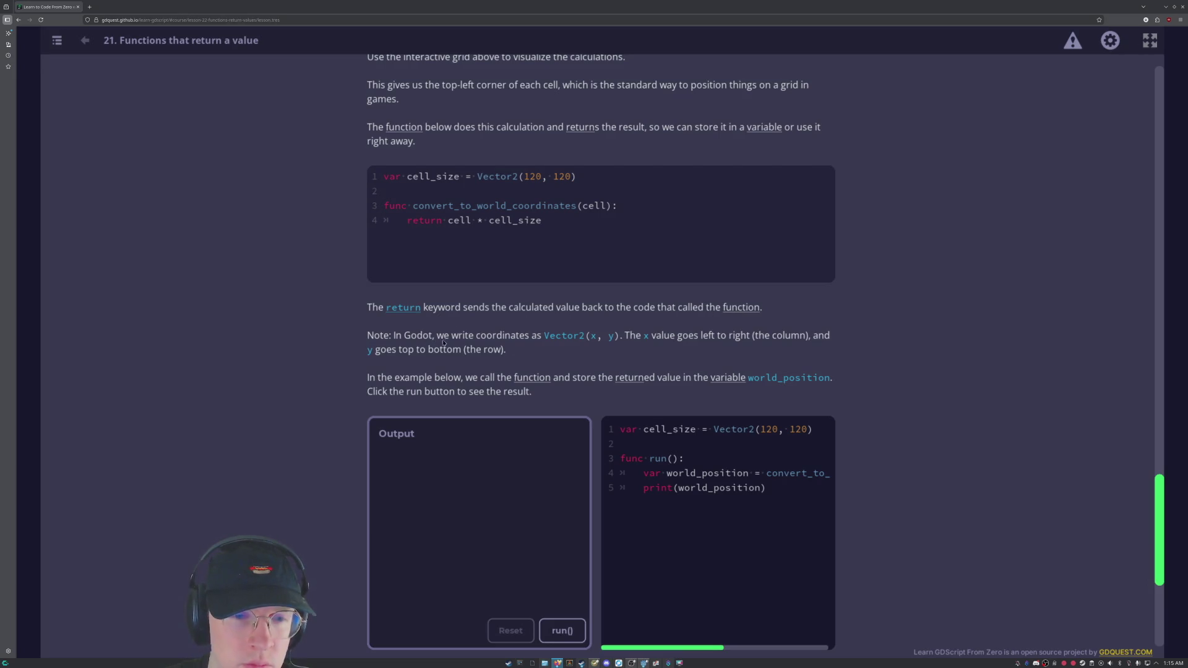
scroll(684, 353, "down", 2)
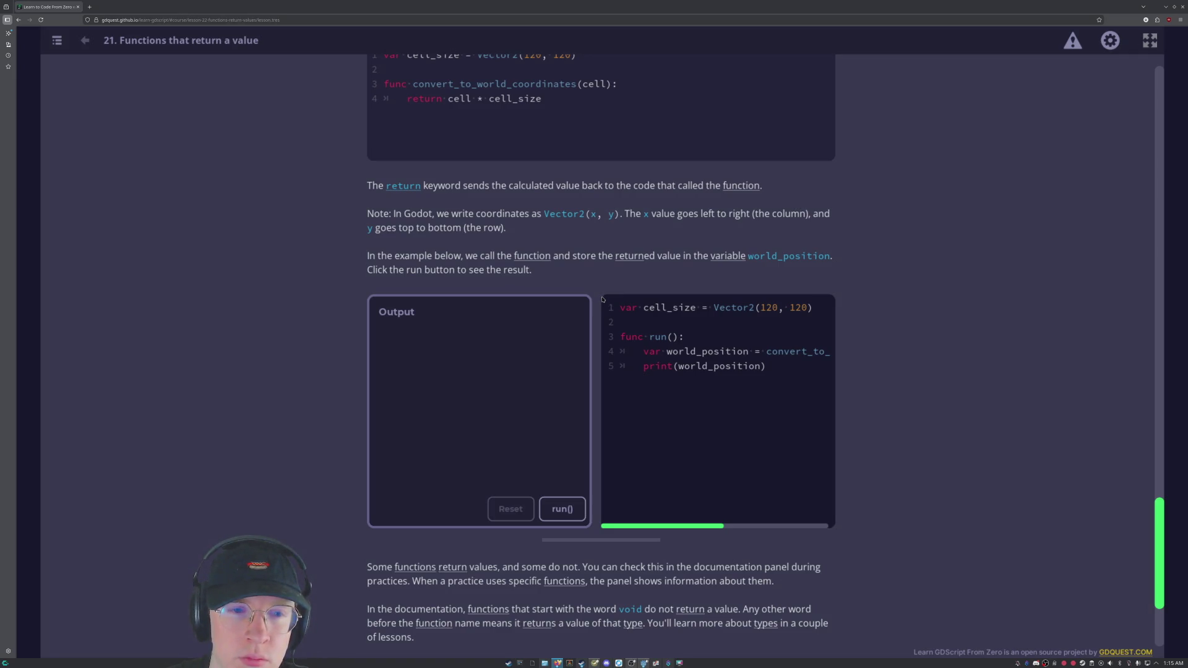
scroll(603, 300, "down", 1)
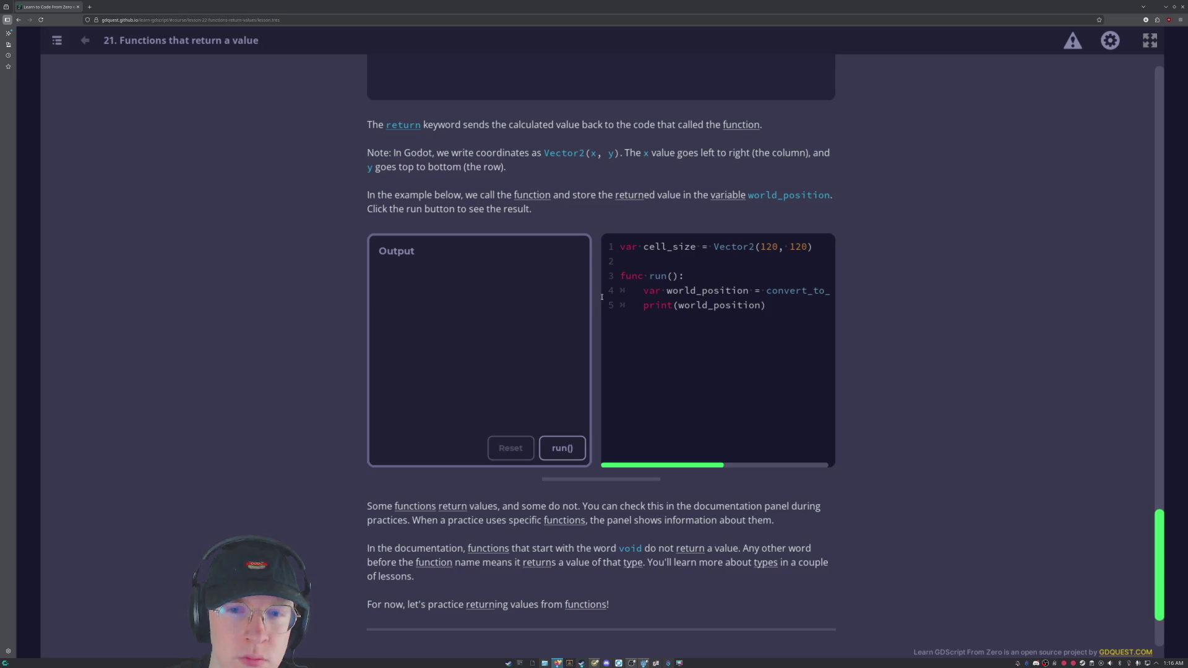
scroll(875, 286, "down", 2)
scroll(875, 286, "up", 1)
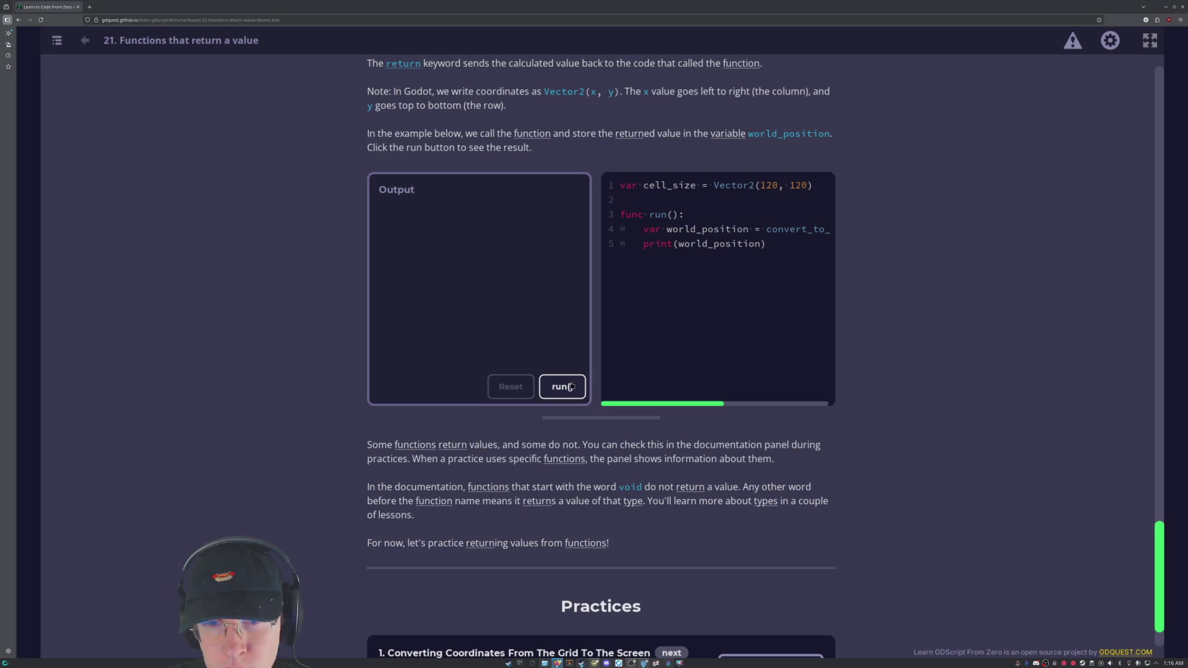
Run the world_position example, printing Vector2(120, 120), then scroll to the Practices list.
left_click(569, 387)
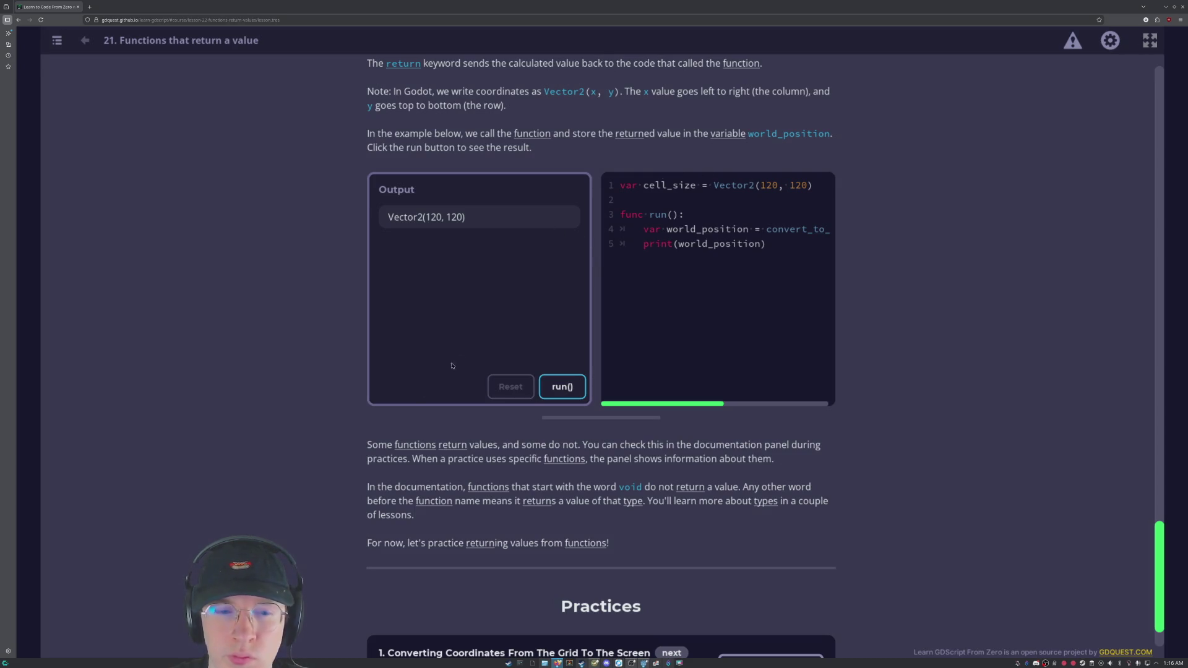
scroll(459, 360, "down", 2)
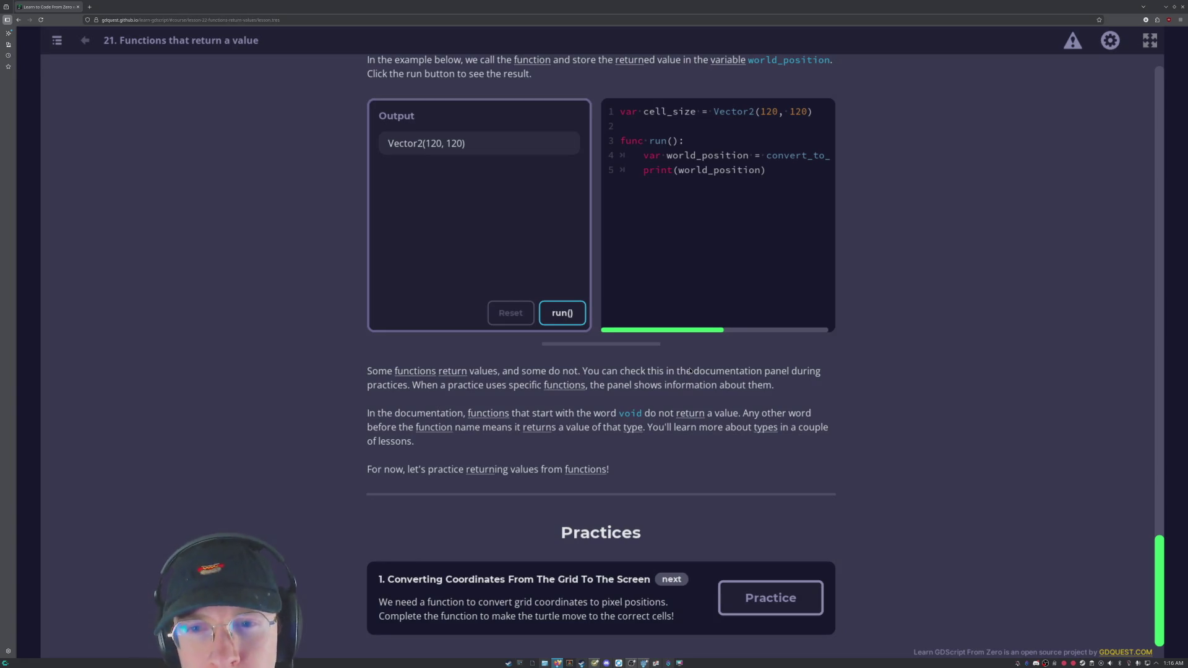
mouse_move(696, 330)
left_mouse_down()
mouse_move(800, 330)
mouse_move(624, 348)
mouse_move(804, 316)
mouse_move(674, 336)
left_mouse_up()
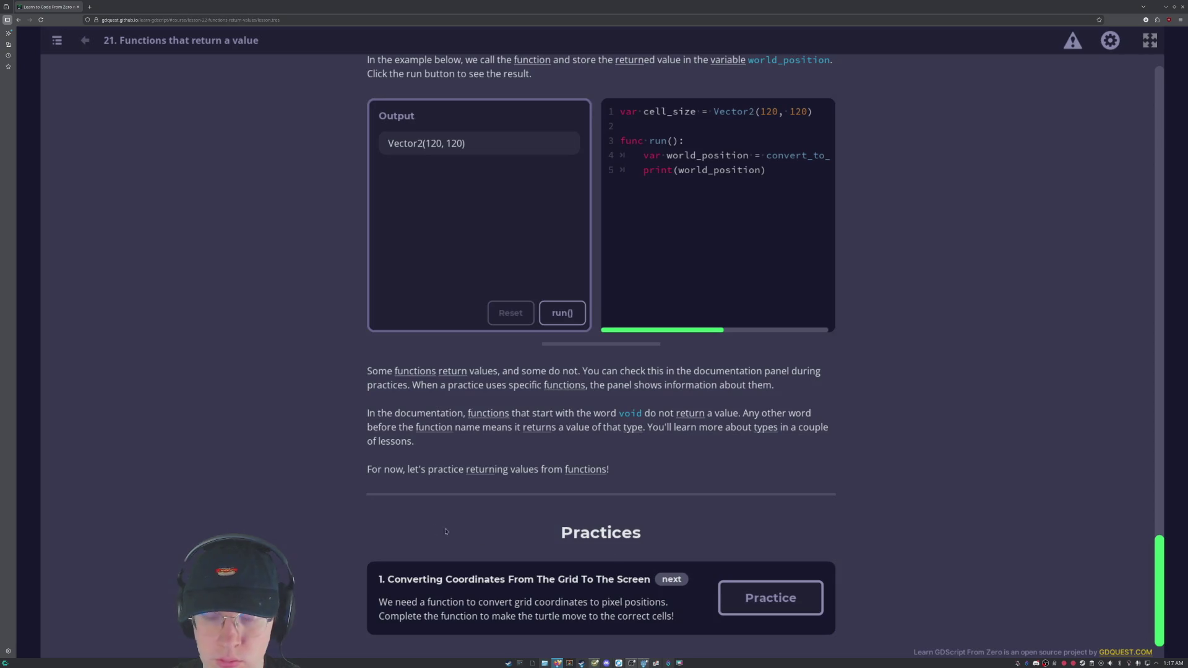
mouse_move(631, 663)
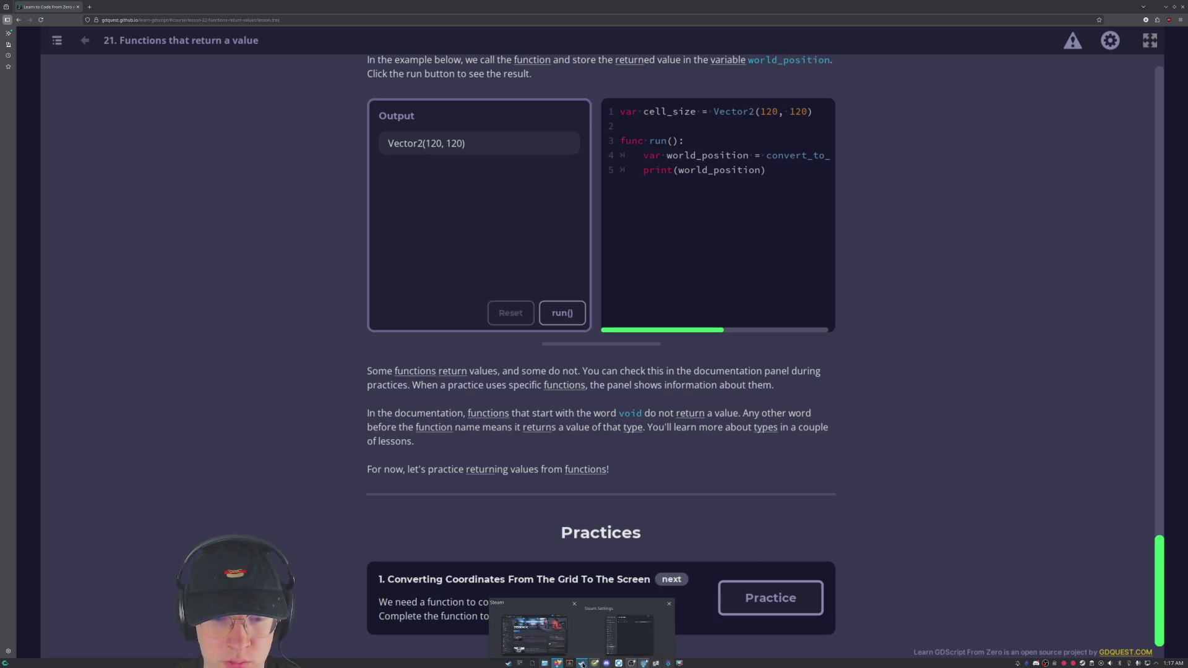
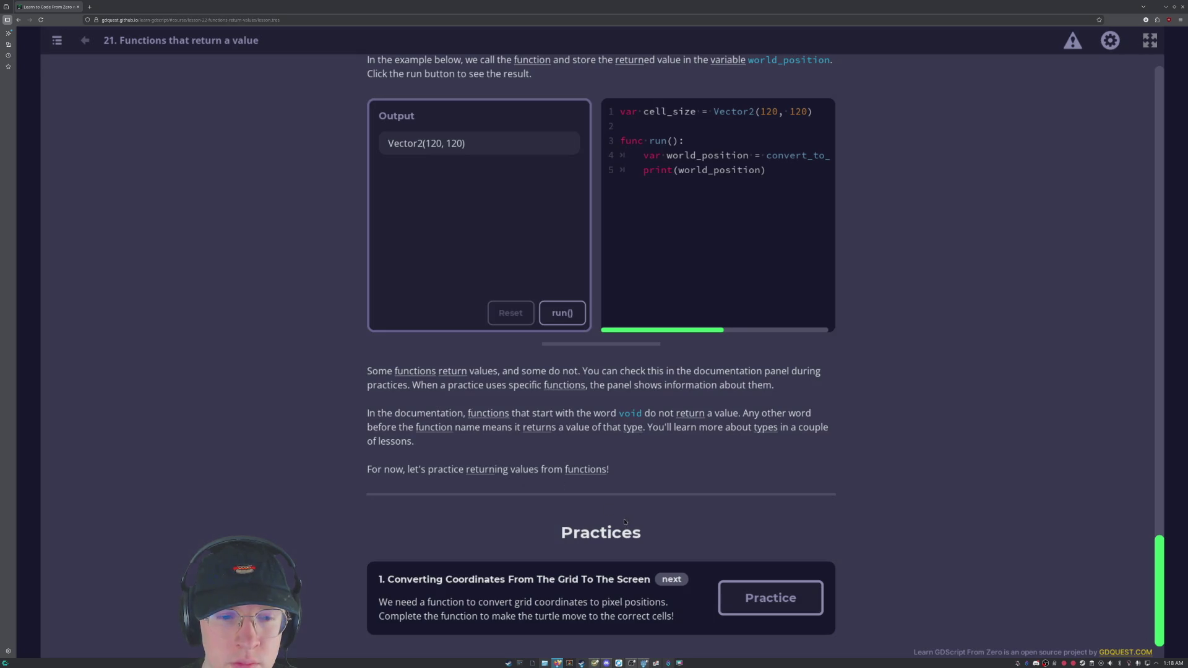
Start the 'Converting Coordinates From The Grid To The Screen' practice.
scroll(614, 529, "up", 7)
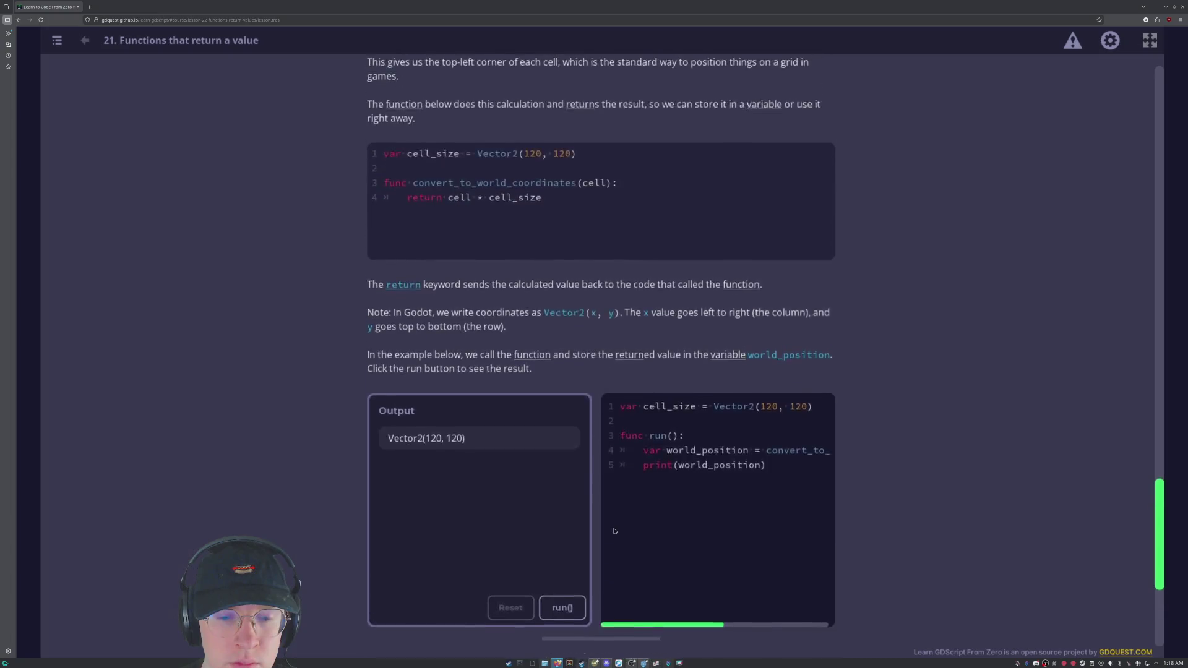
scroll(614, 529, "up", 1)
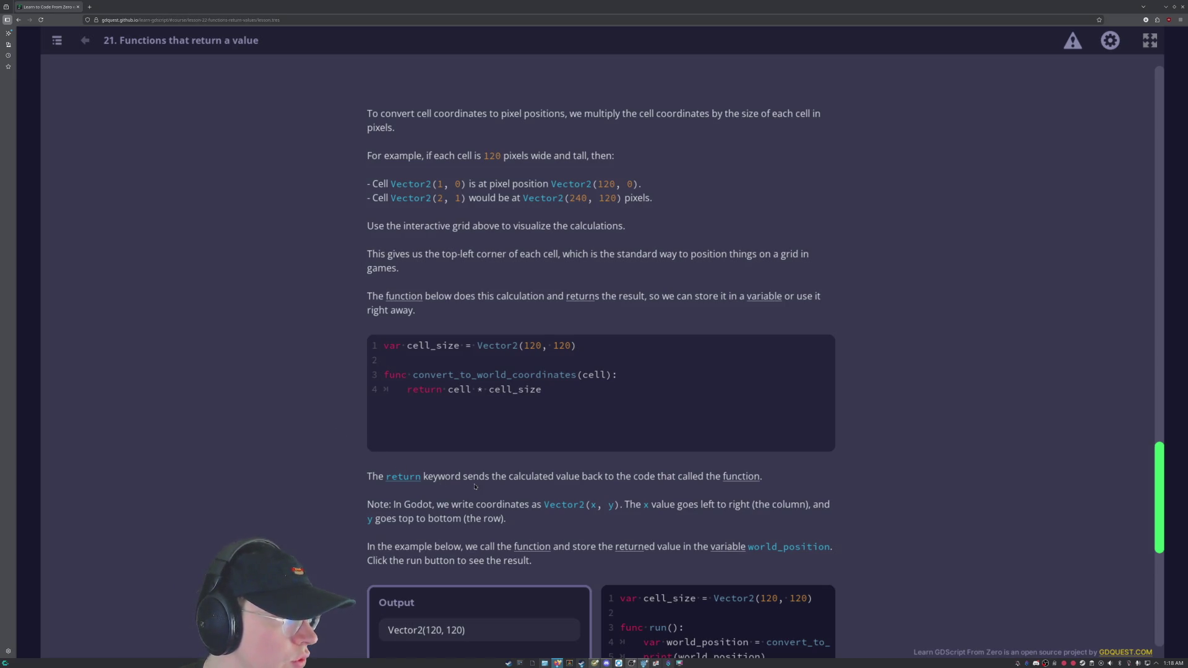
scroll(474, 485, "down", 8)
left_click(772, 599)
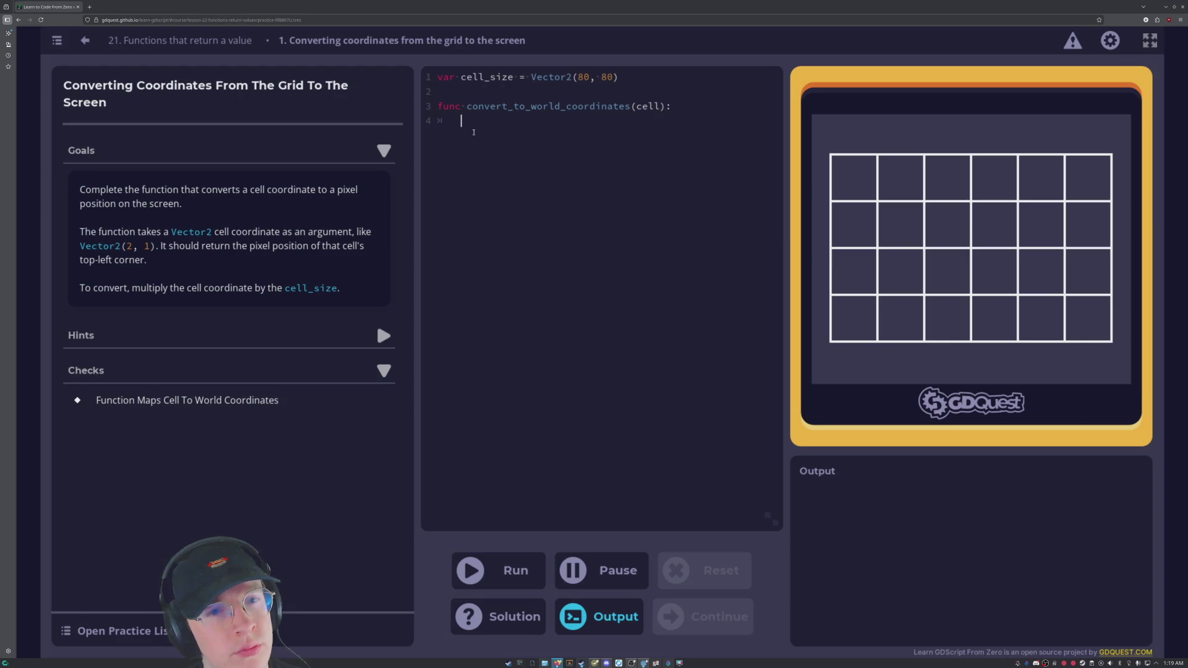
Write cell * cell_size on line 4 of convert_to_world_coordinates(cell).
type("cell")
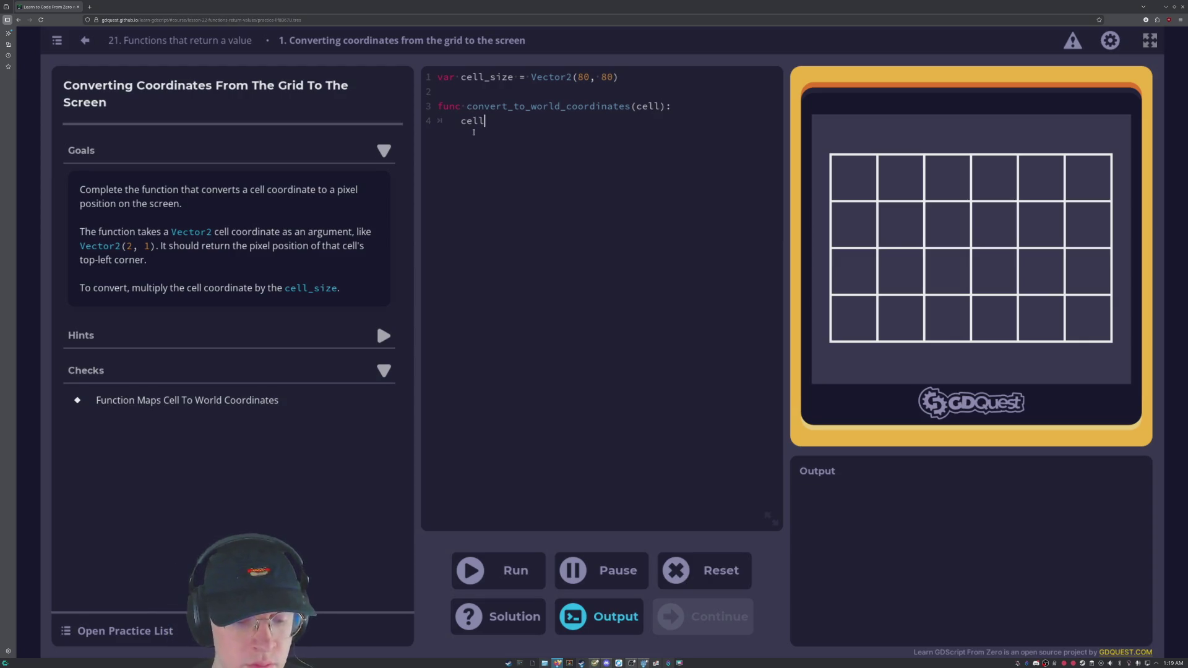
type("_size")
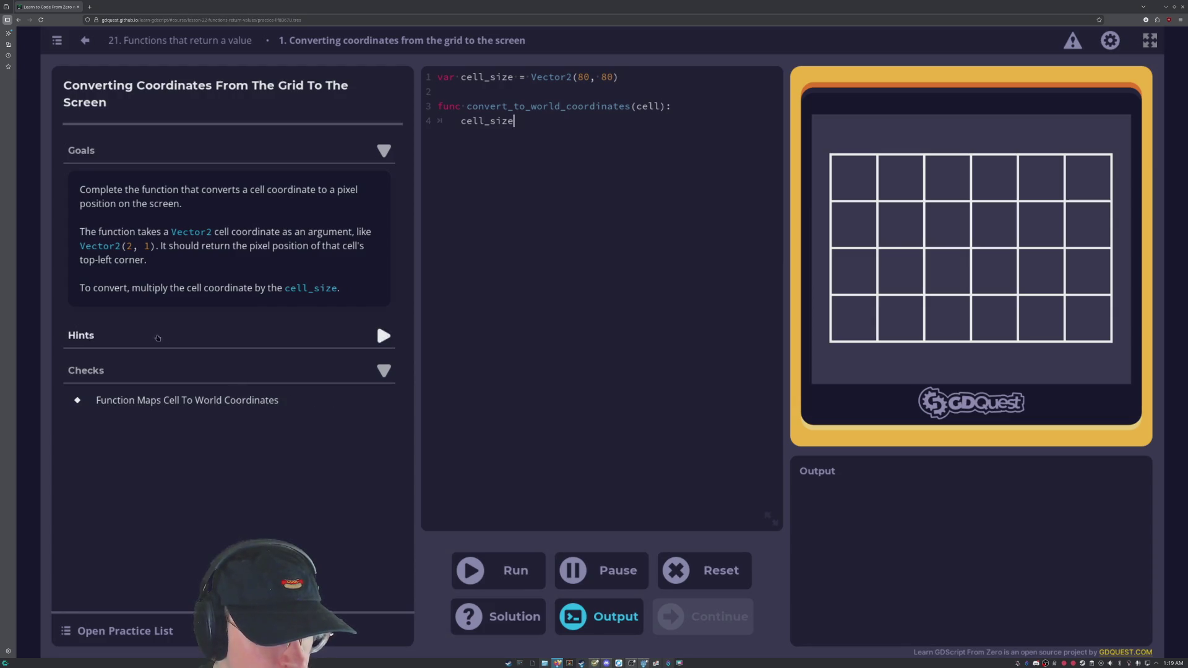
left_click_drag(85, 289, 288, 291)
key("shift+Home")
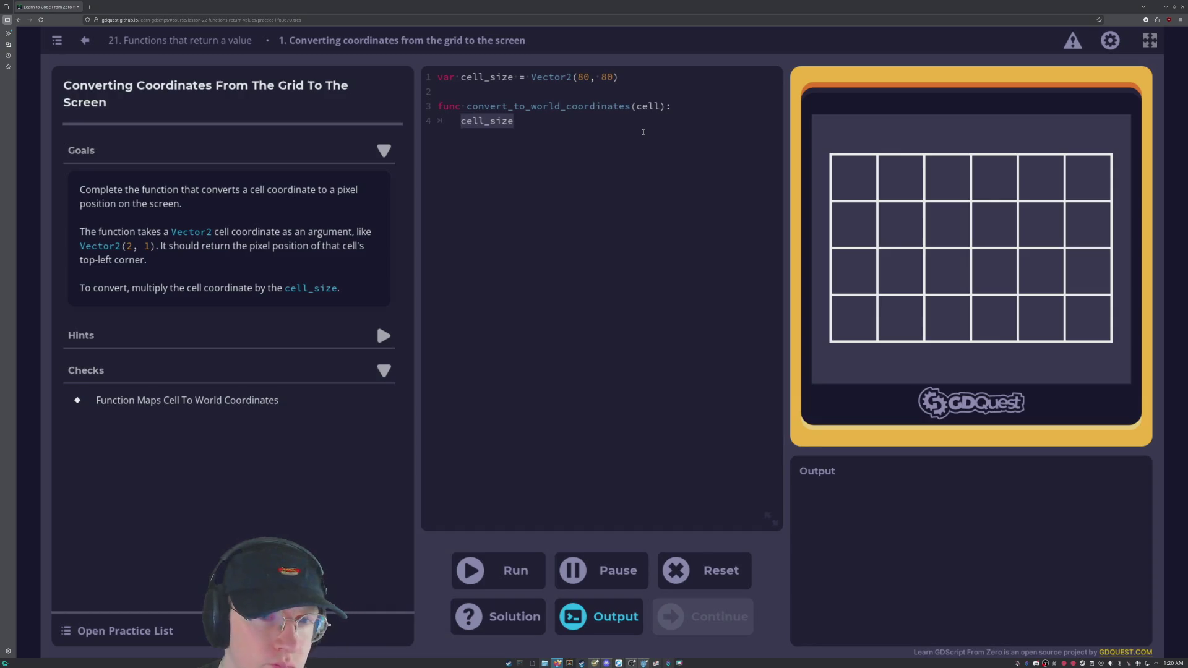
key("BackSpace")
type("cell * ")
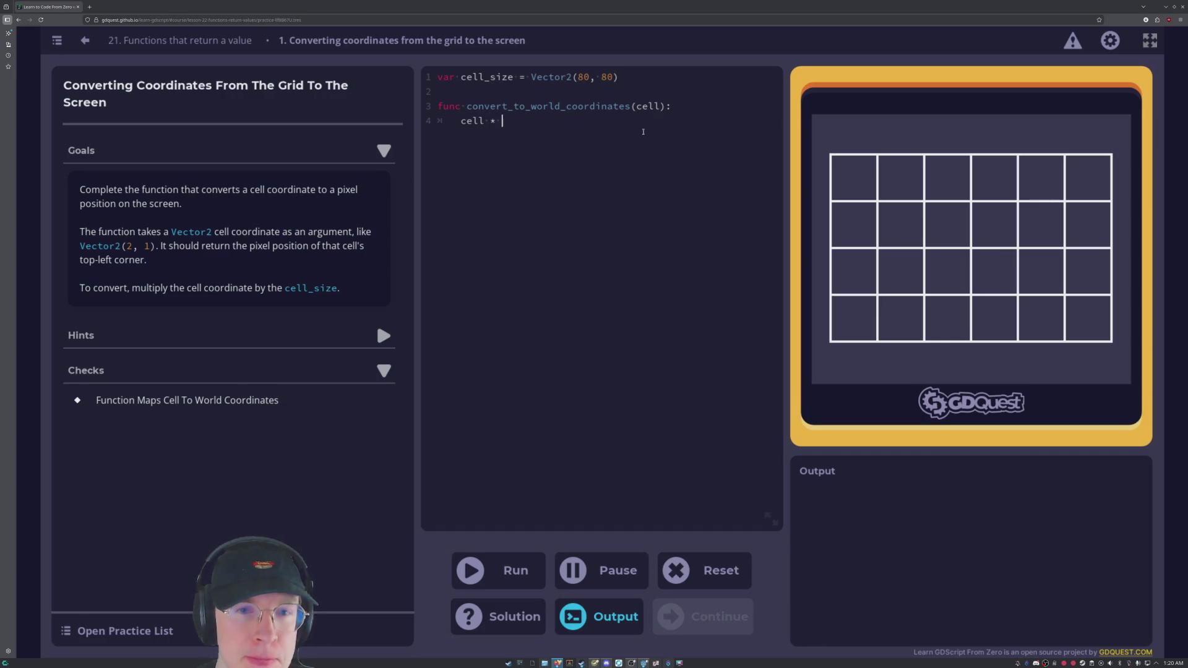
type("cell_size")
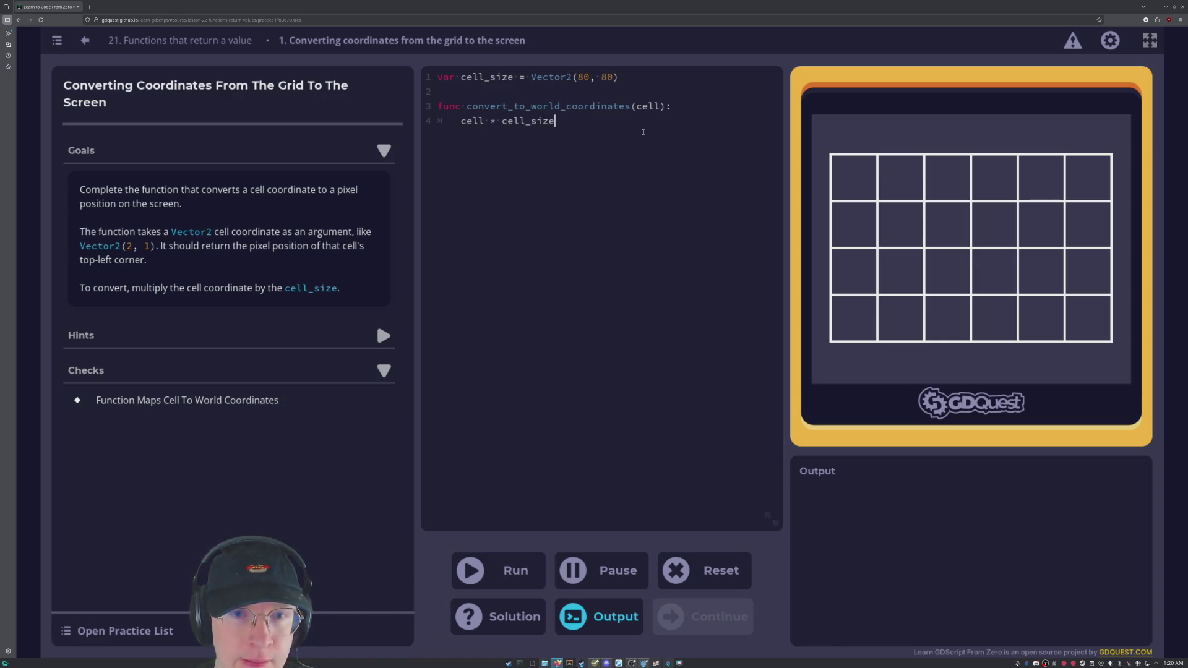
Prefix the expression with return, pass the check, and continue to lesson 22.
left_click(493, 569)
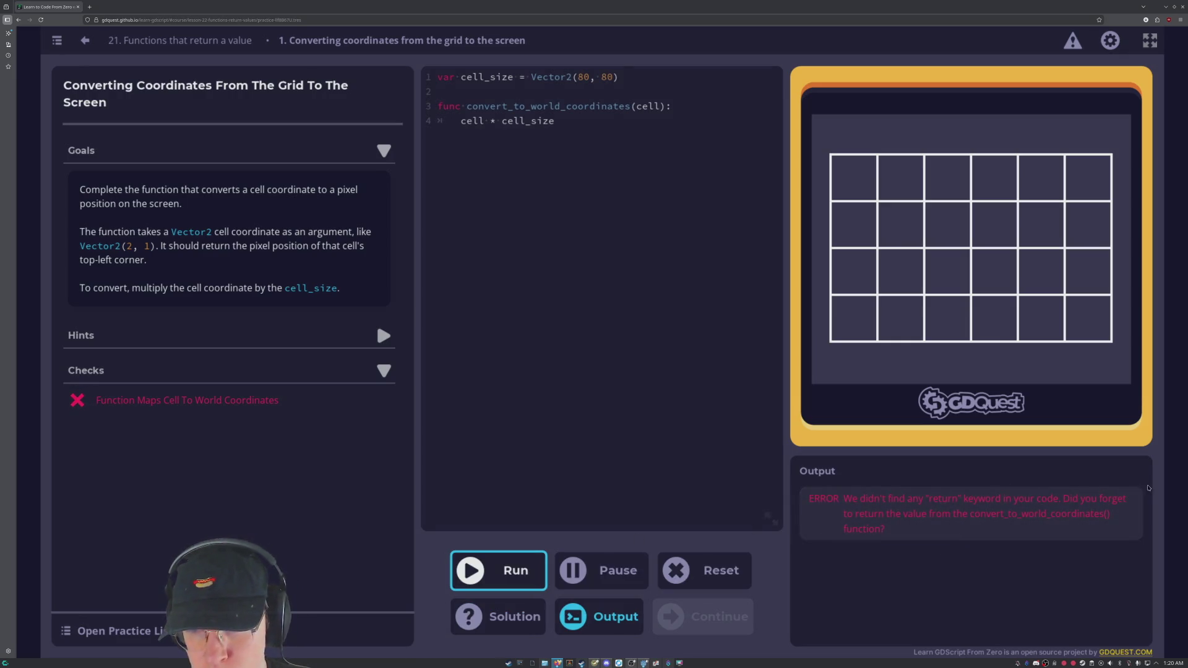
left_click(461, 121)
type("retur")
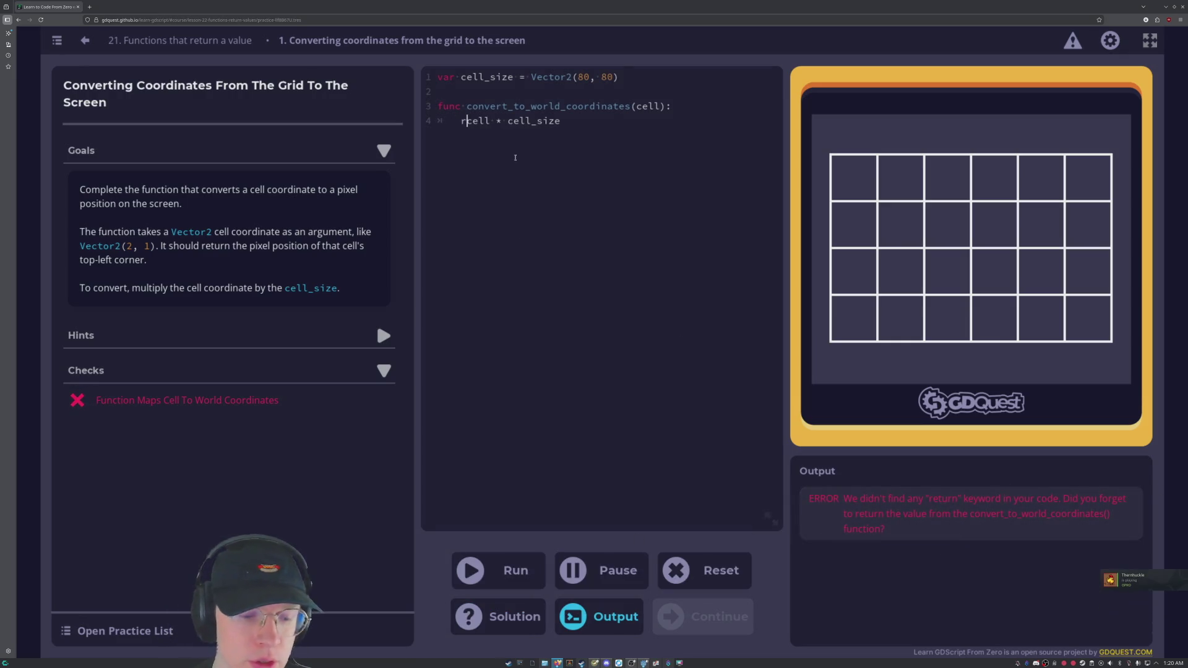
type("n")
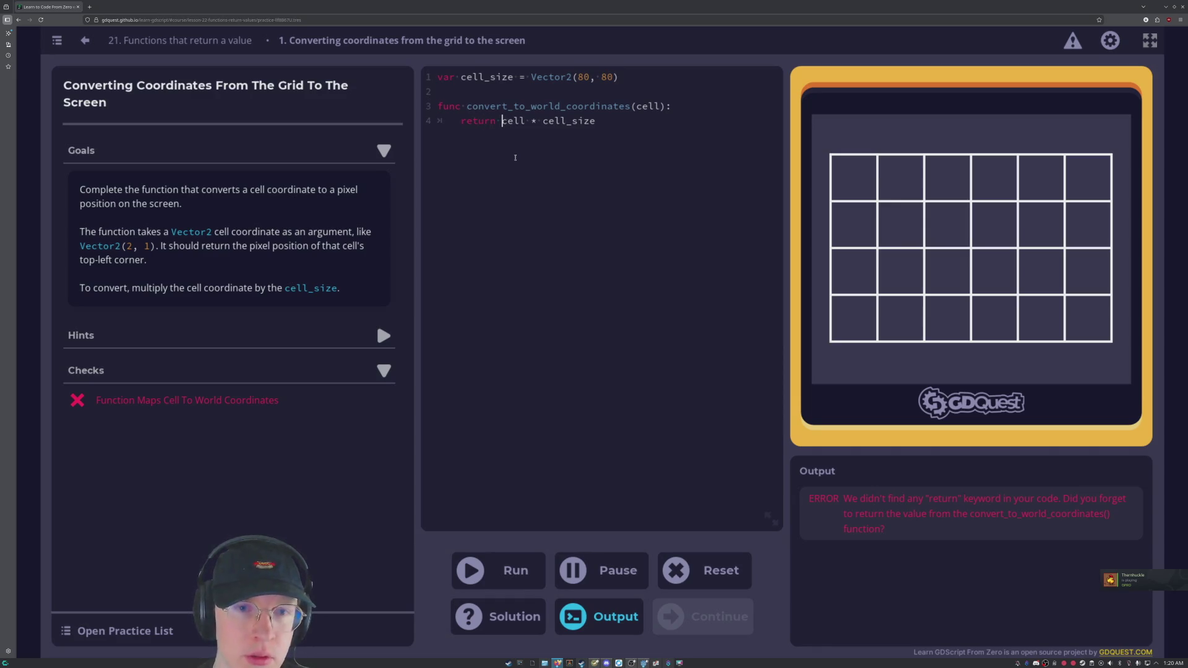
left_click(470, 575)
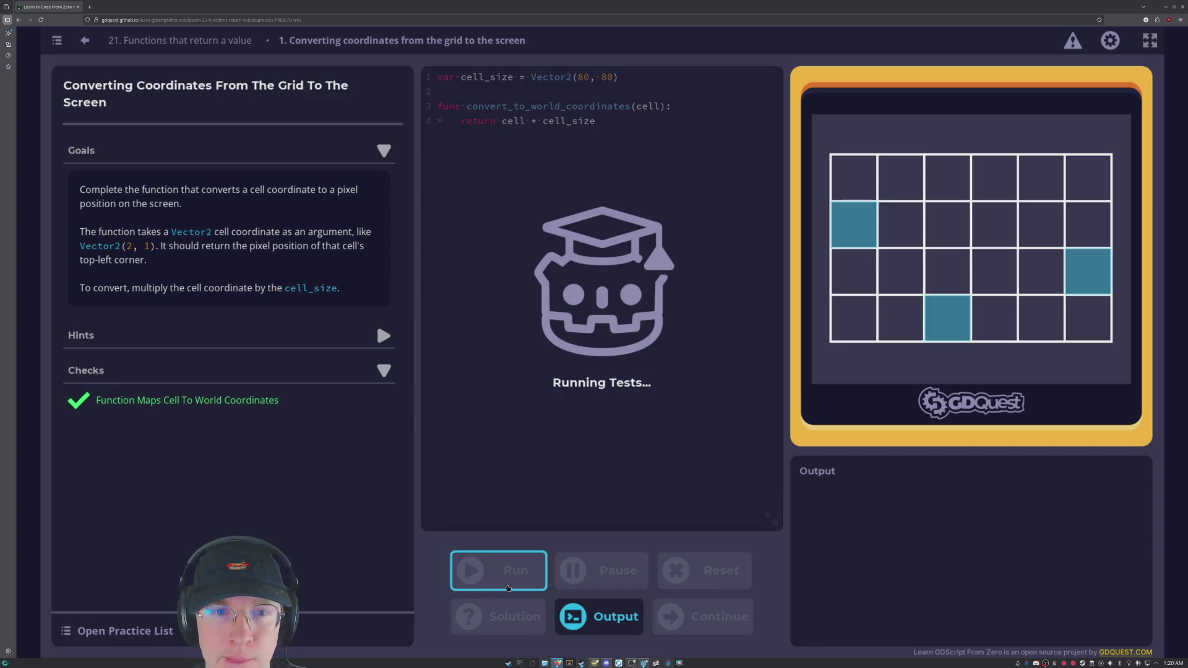
key("Return")
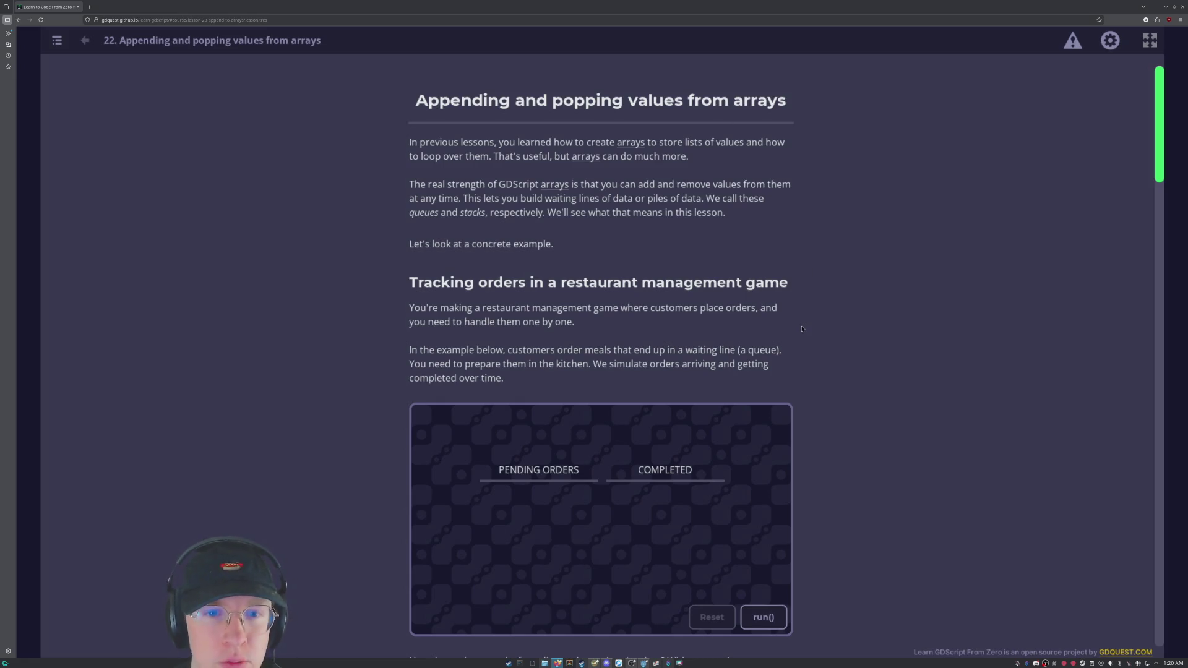
Run the restaurant orders demo until all four meals reach the completed list.
scroll(780, 345, "down", 1)
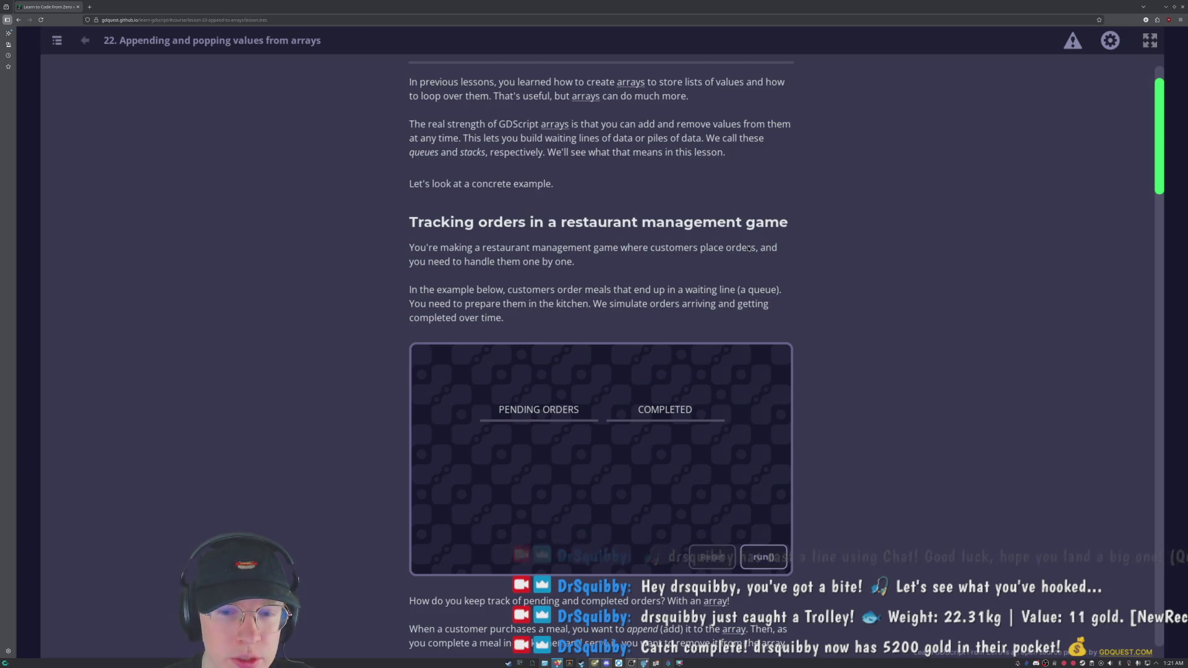
scroll(1060, 323, "down", 4)
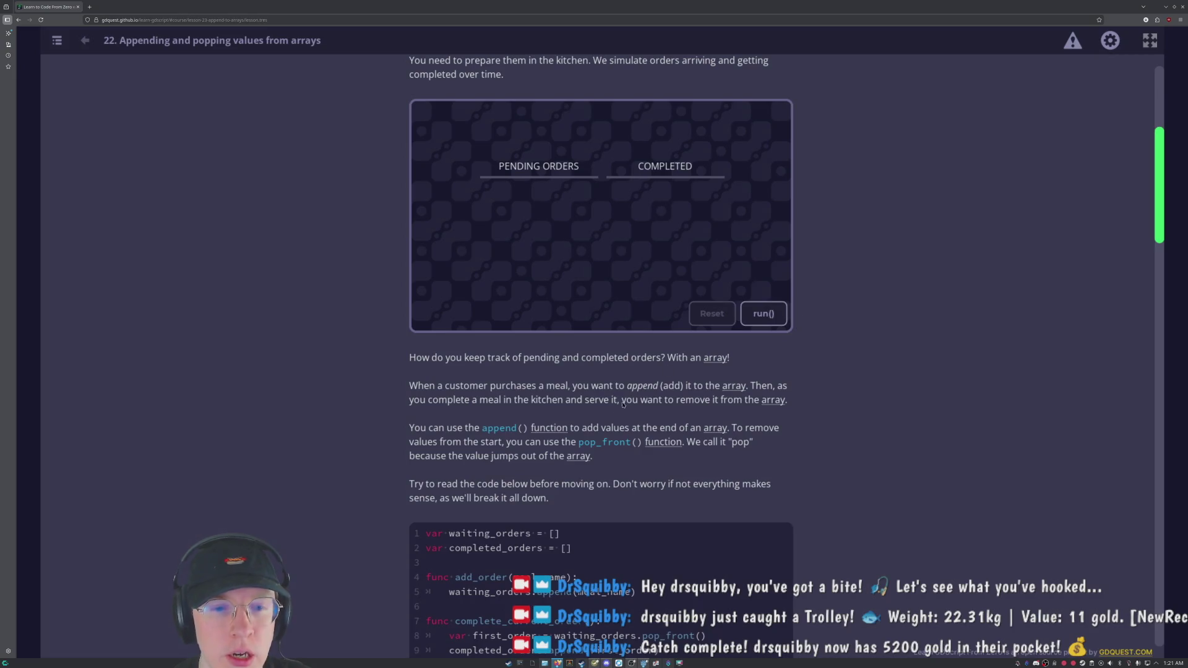
left_click(768, 319)
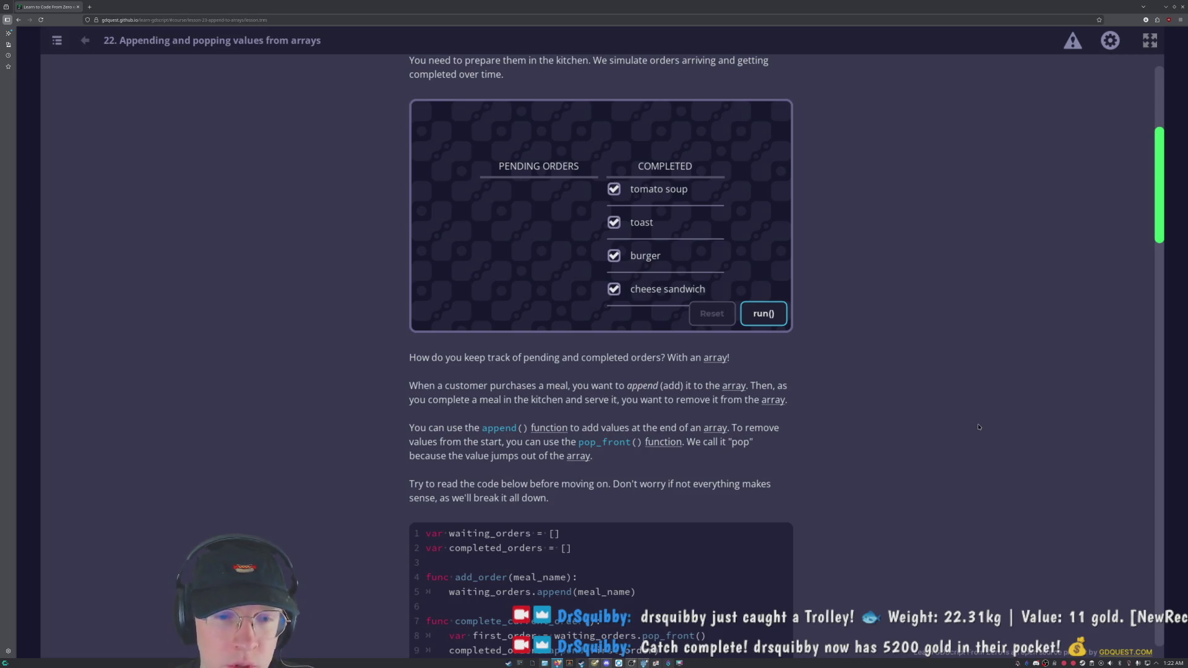
Read through lesson 22's waiting_orders append() and pop_front() examples, then bring up the course index.
scroll(979, 427, "down", 3)
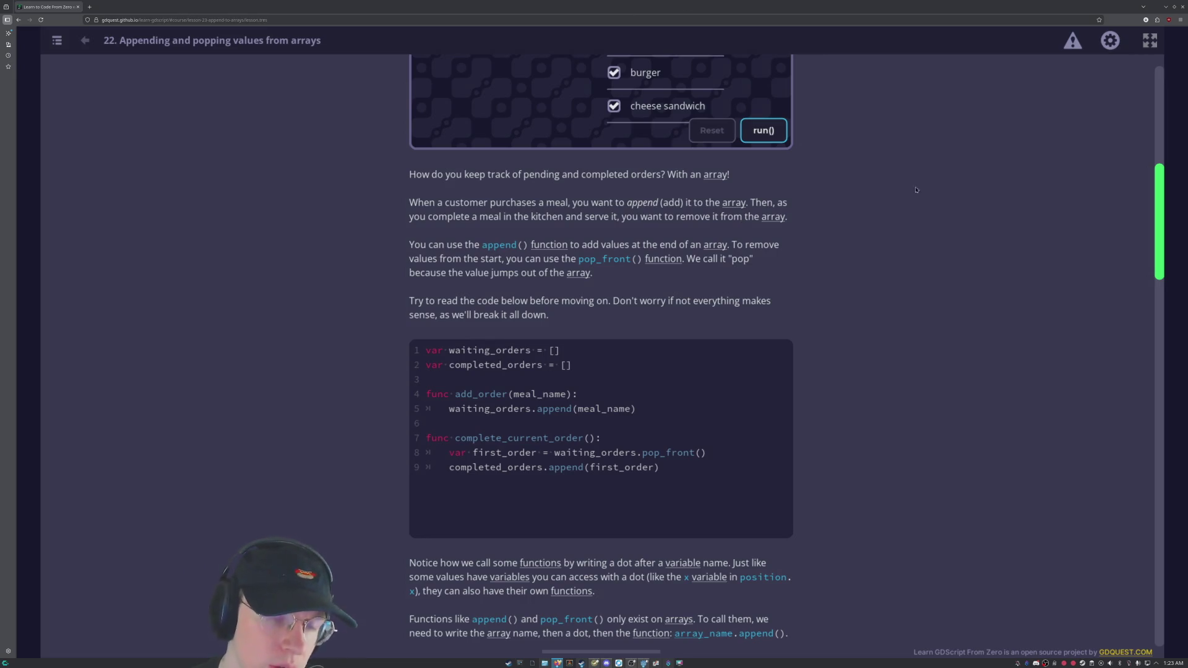
scroll(395, 361, "down", 2)
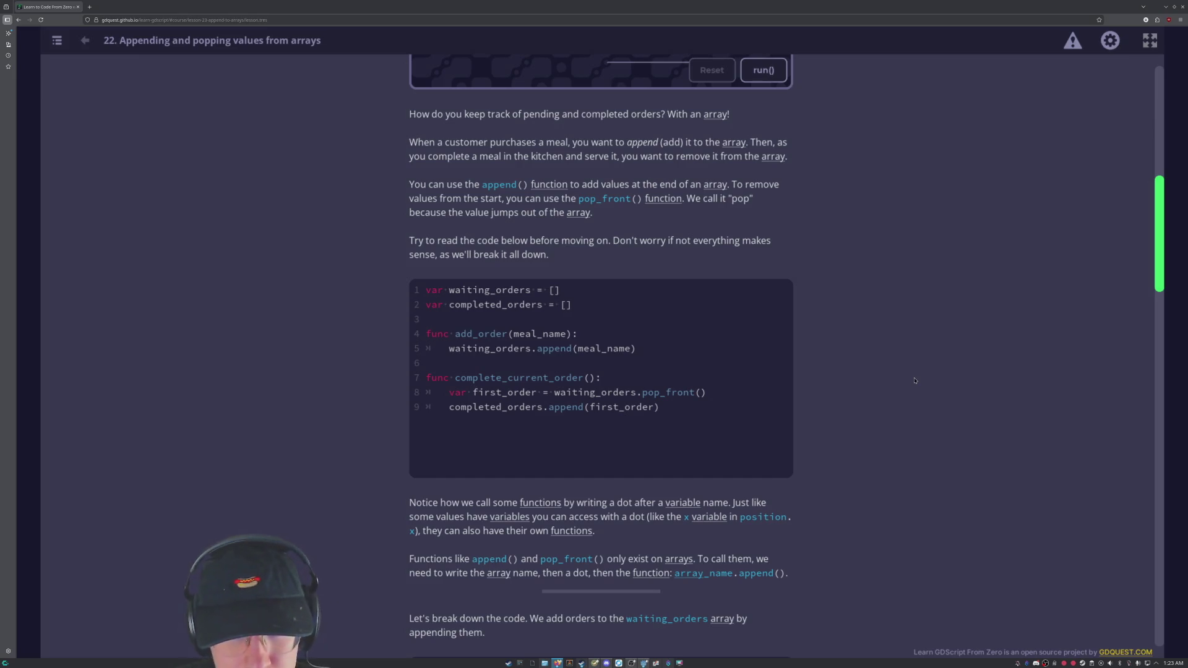
scroll(914, 379, "down", 1)
scroll(692, 440, "down", 1)
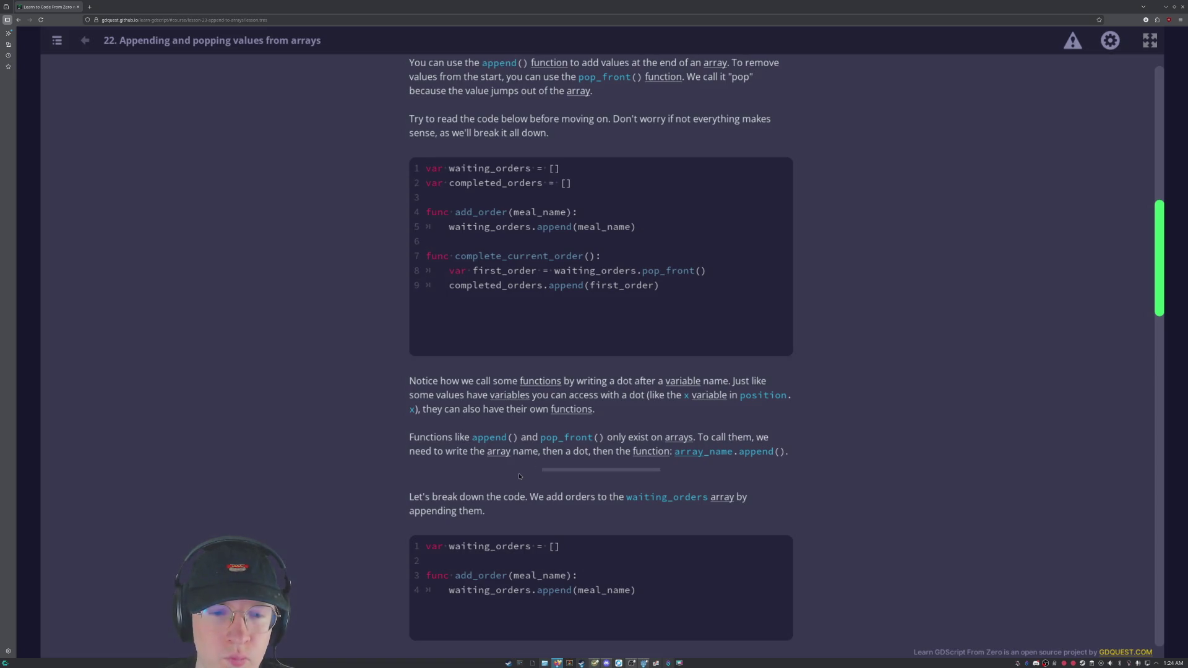
scroll(485, 460, "down", 2)
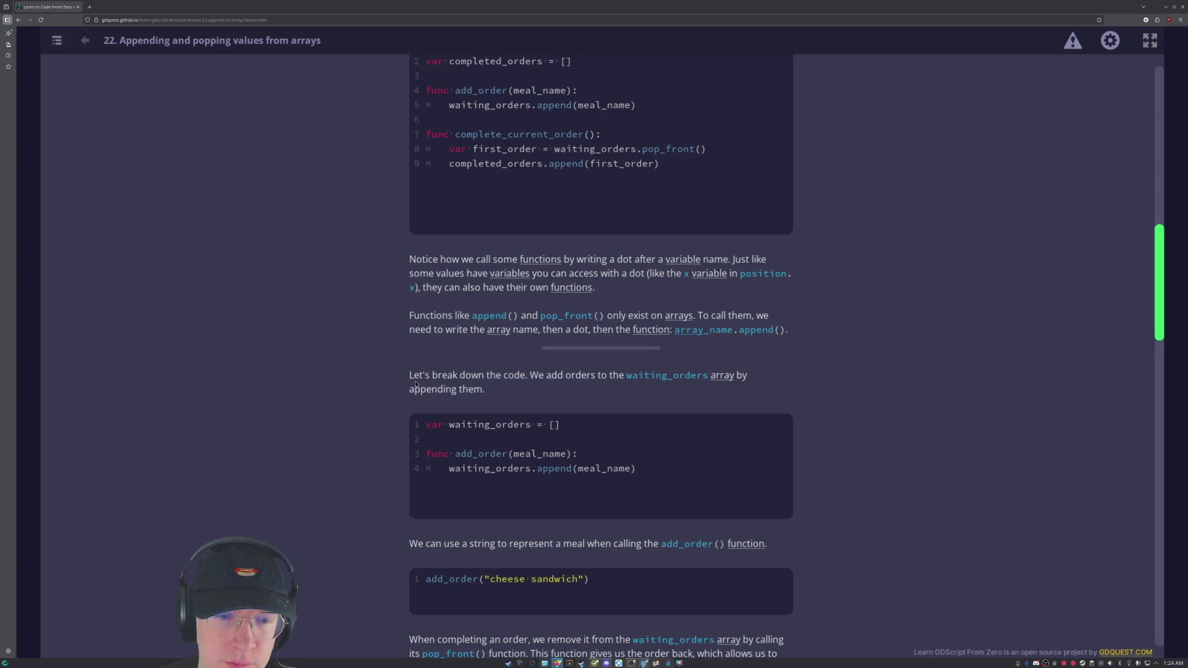
scroll(408, 390, "down", 1)
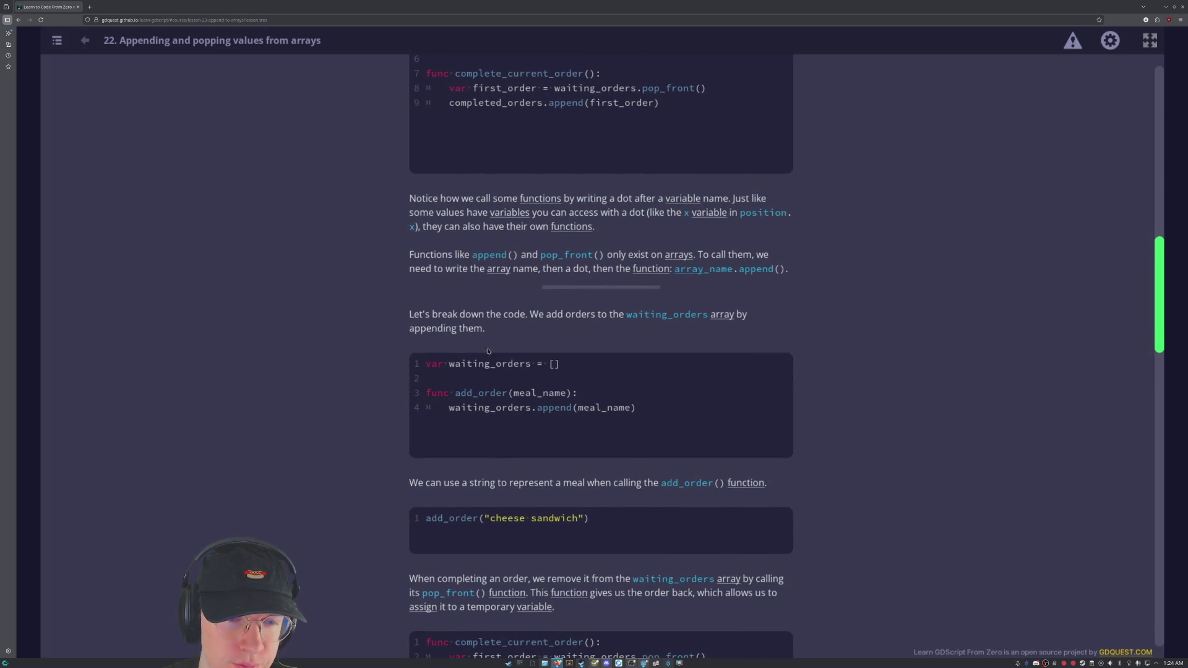
scroll(970, 403, "down", 1)
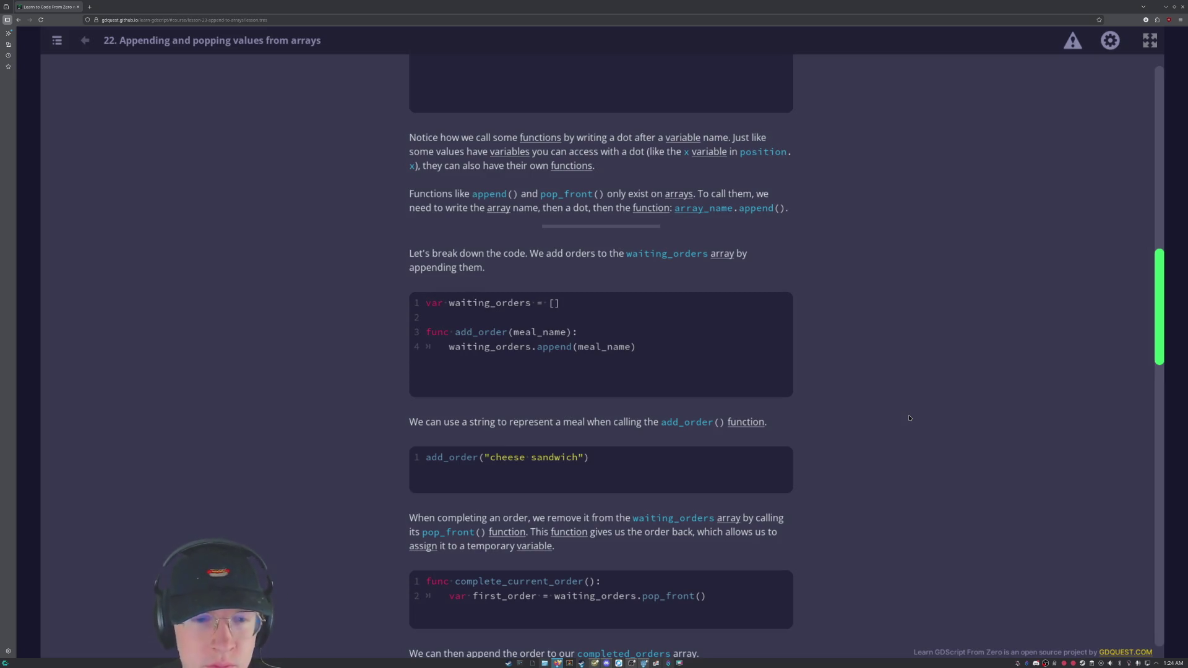
left_click(56, 40)
Scroll the course index lesson list to lesson 22 at 25% progress.
scroll(523, 383, "down", 2)
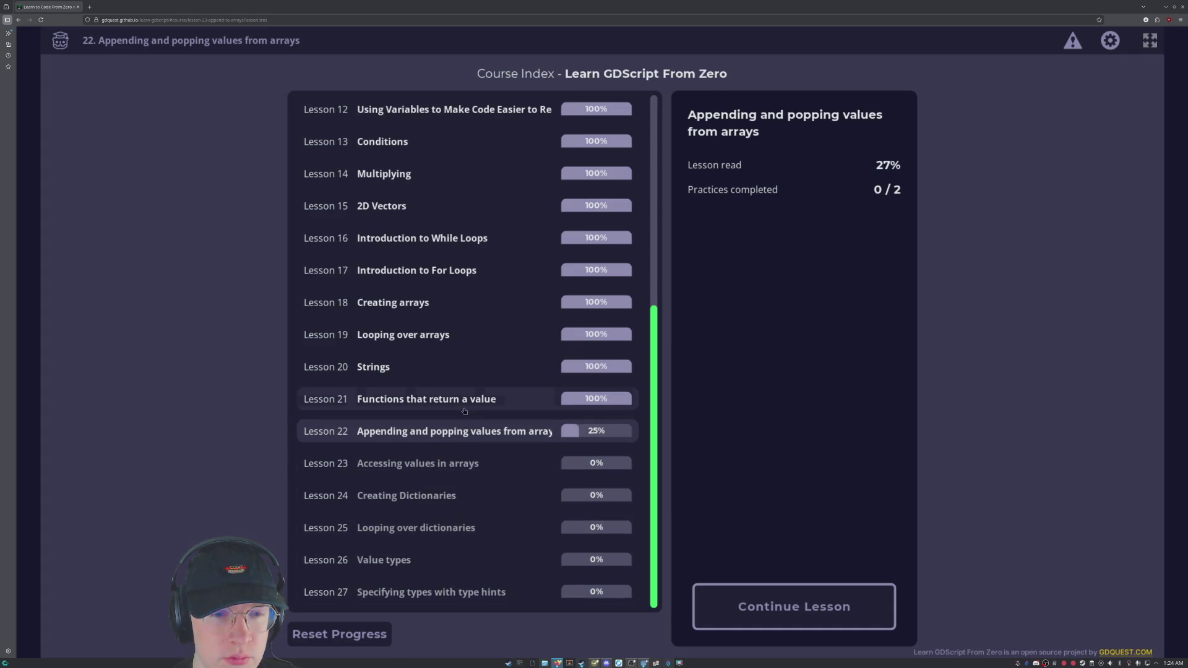
scroll(464, 412, "up", 5)
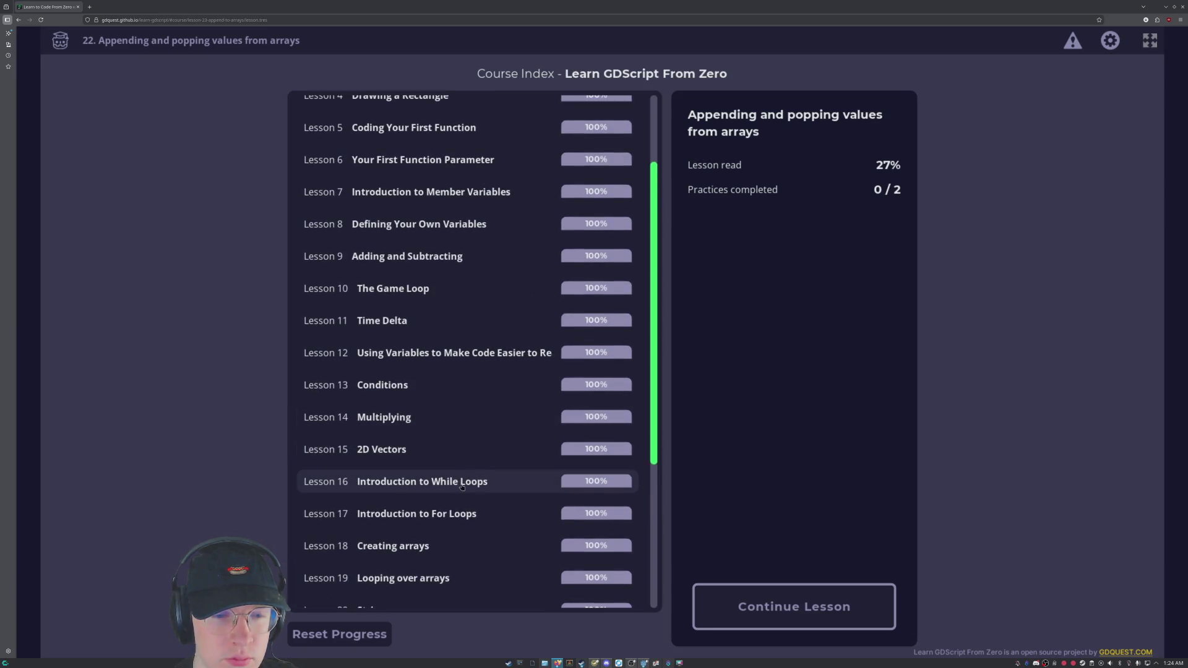
scroll(462, 487, "down", 1)
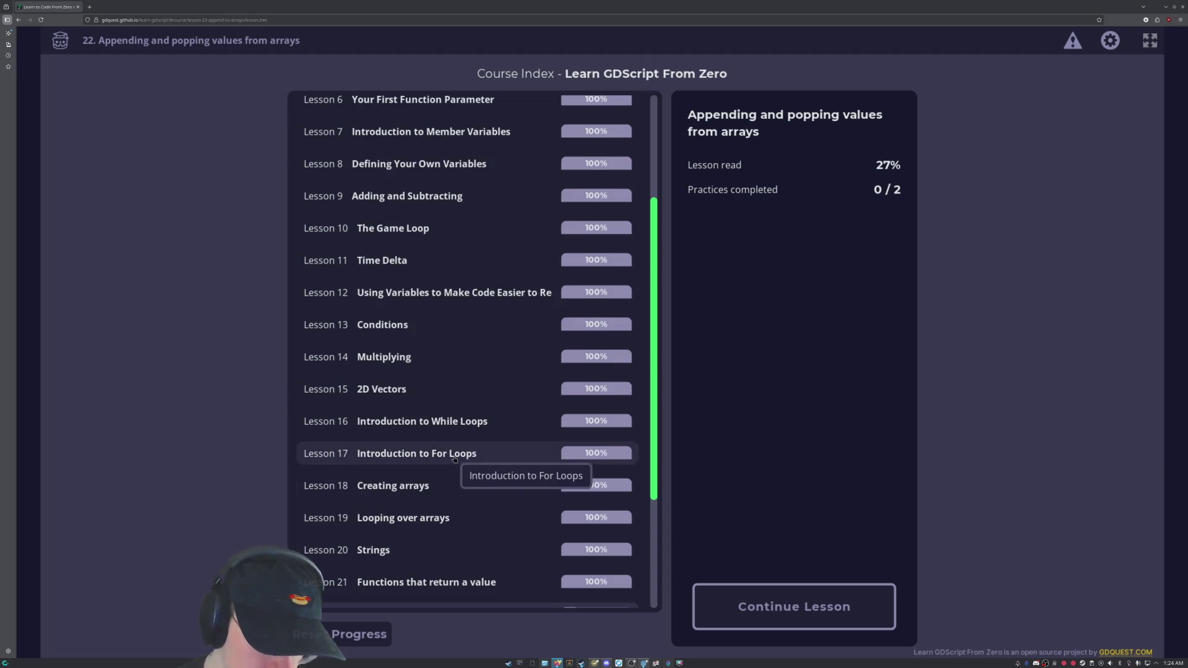
scroll(455, 458, "down", 1)
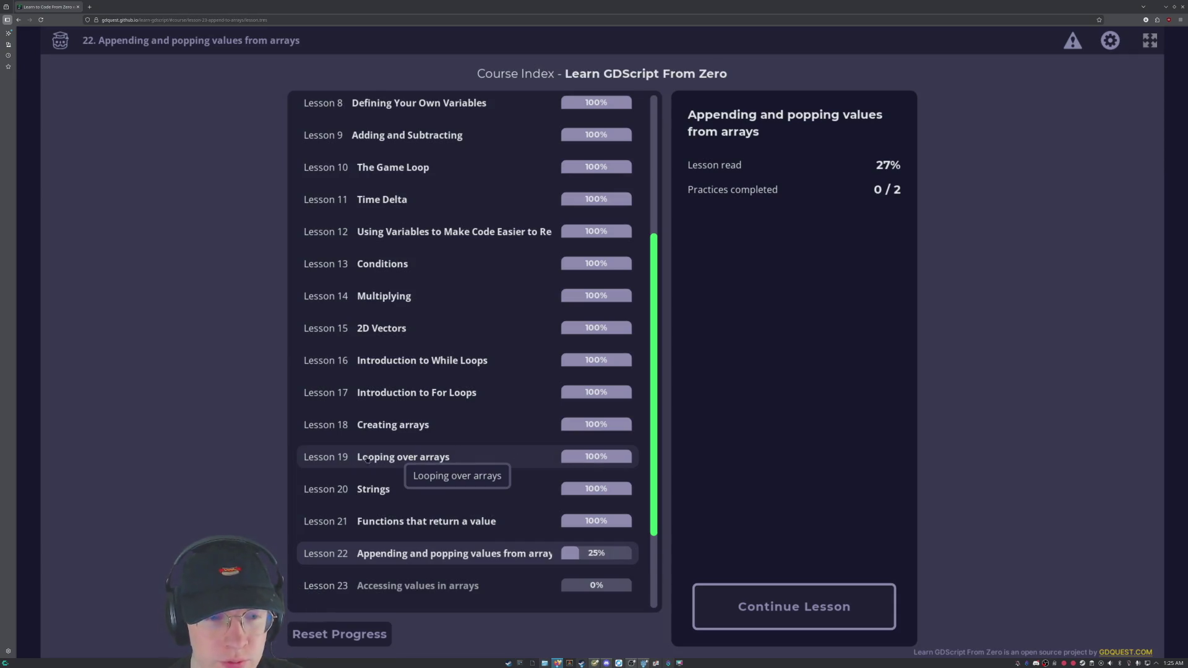
scroll(304, 482, "down", 3)
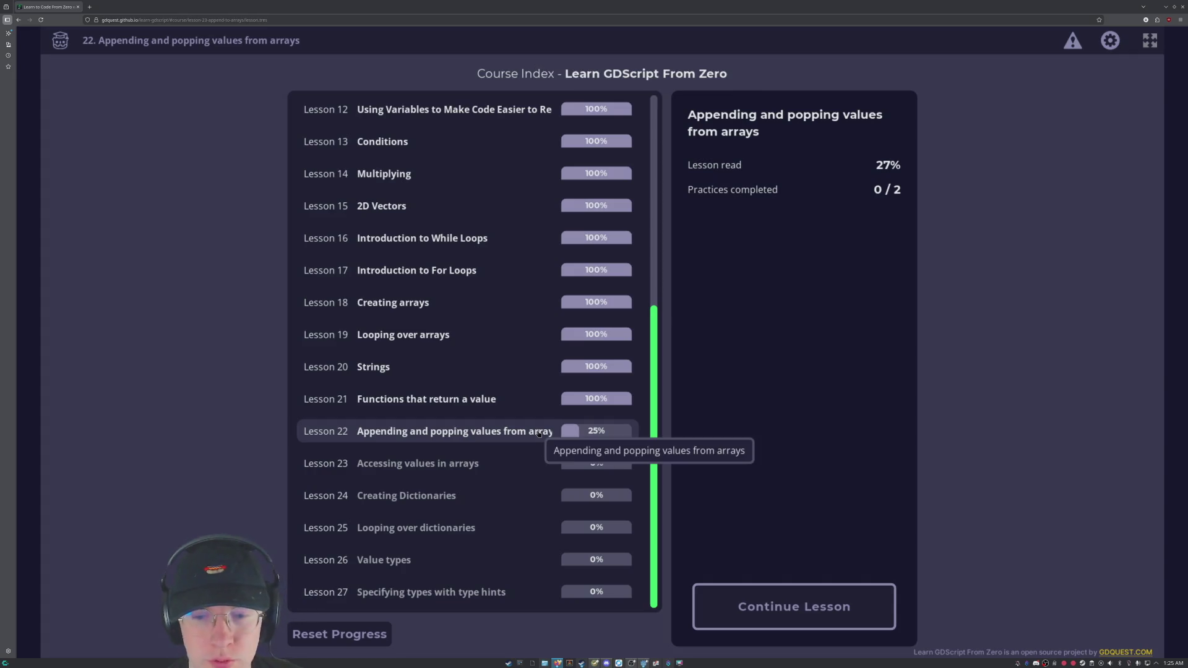
Resume lesson 22 at the waiting_orders append/pop_front code breakdown.
left_click(796, 608)
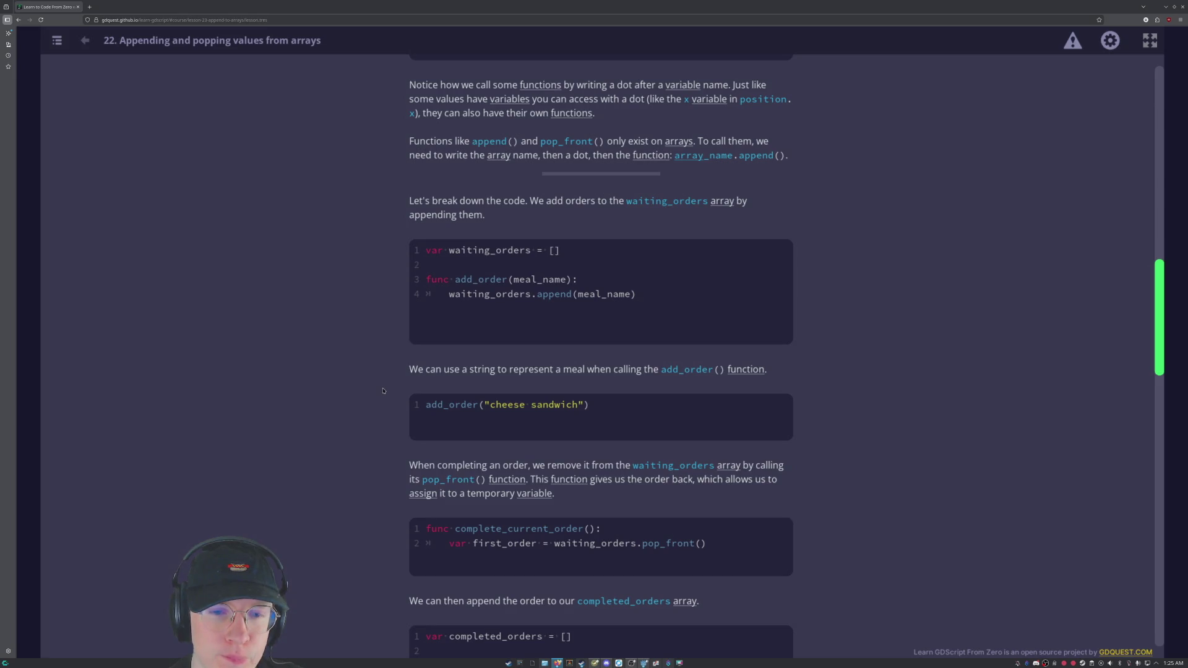
scroll(383, 391, "down", 1)
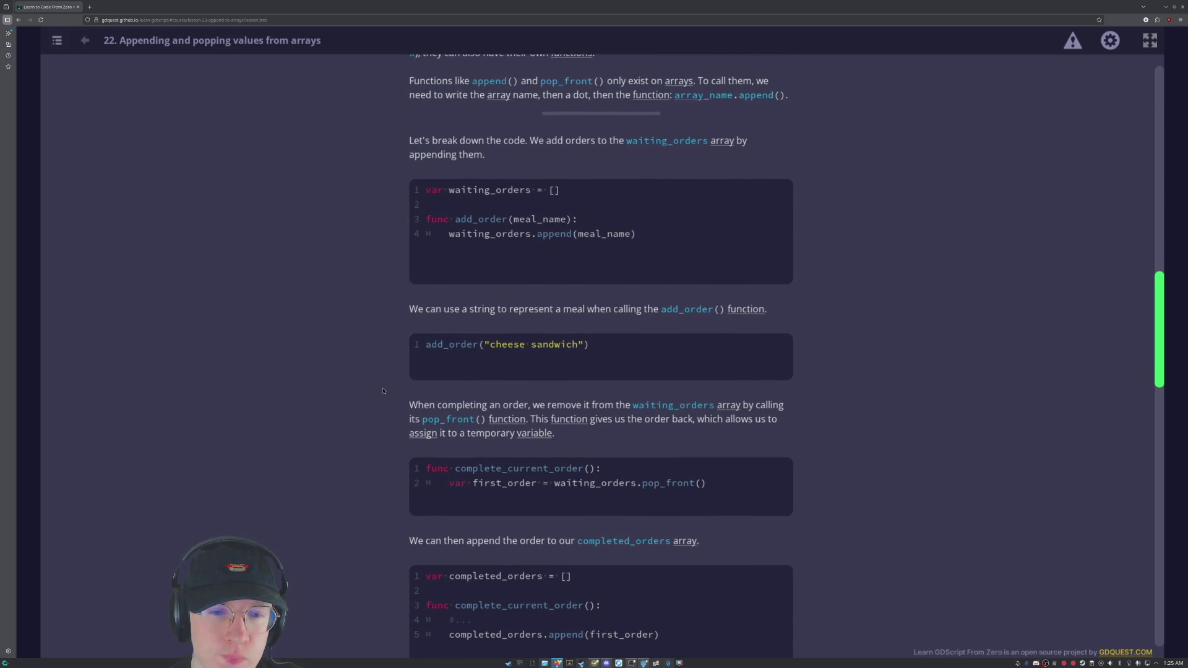
scroll(383, 390, "down", 2)
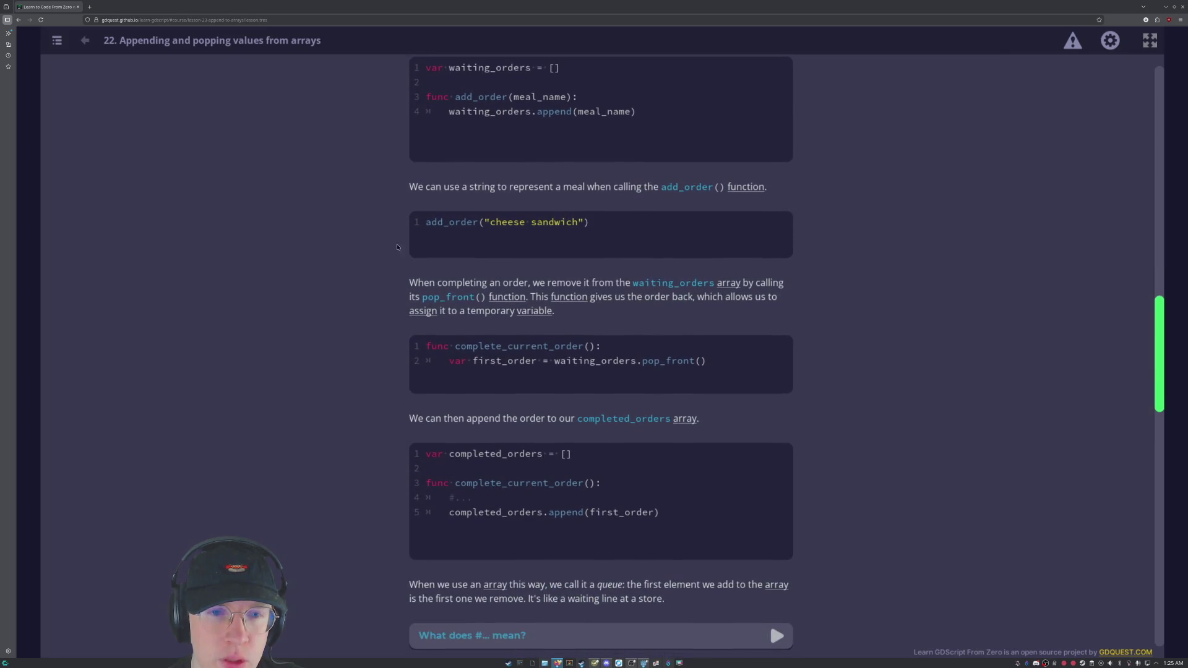
scroll(701, 369, "down", 1)
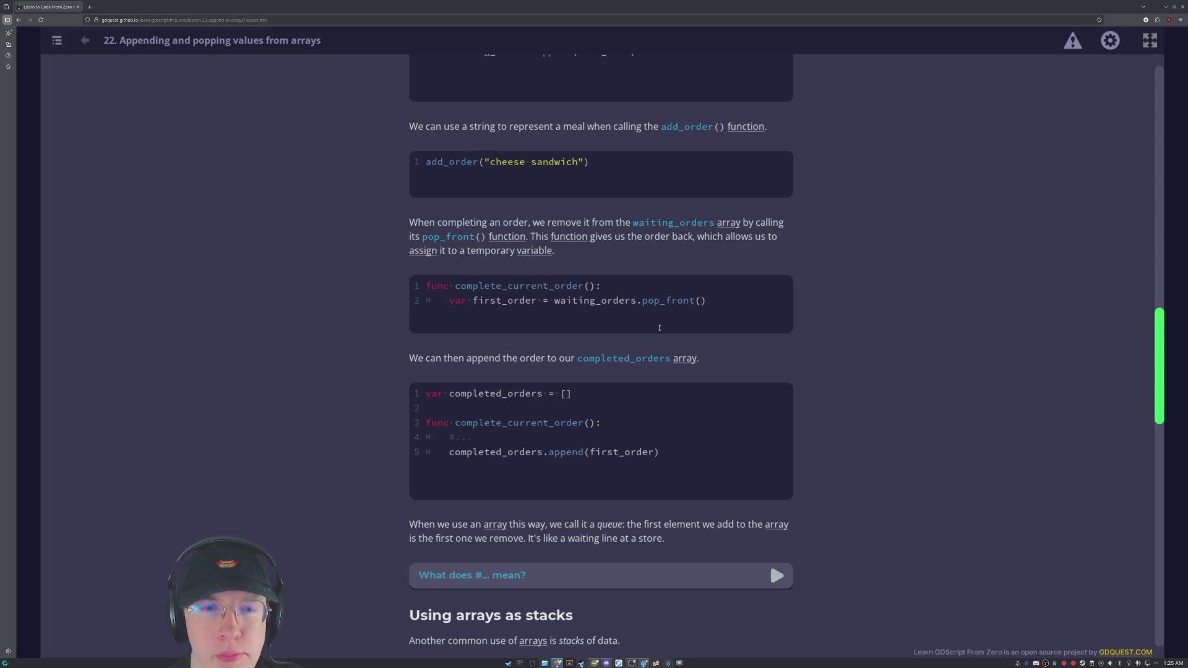
scroll(660, 328, "up", 4)
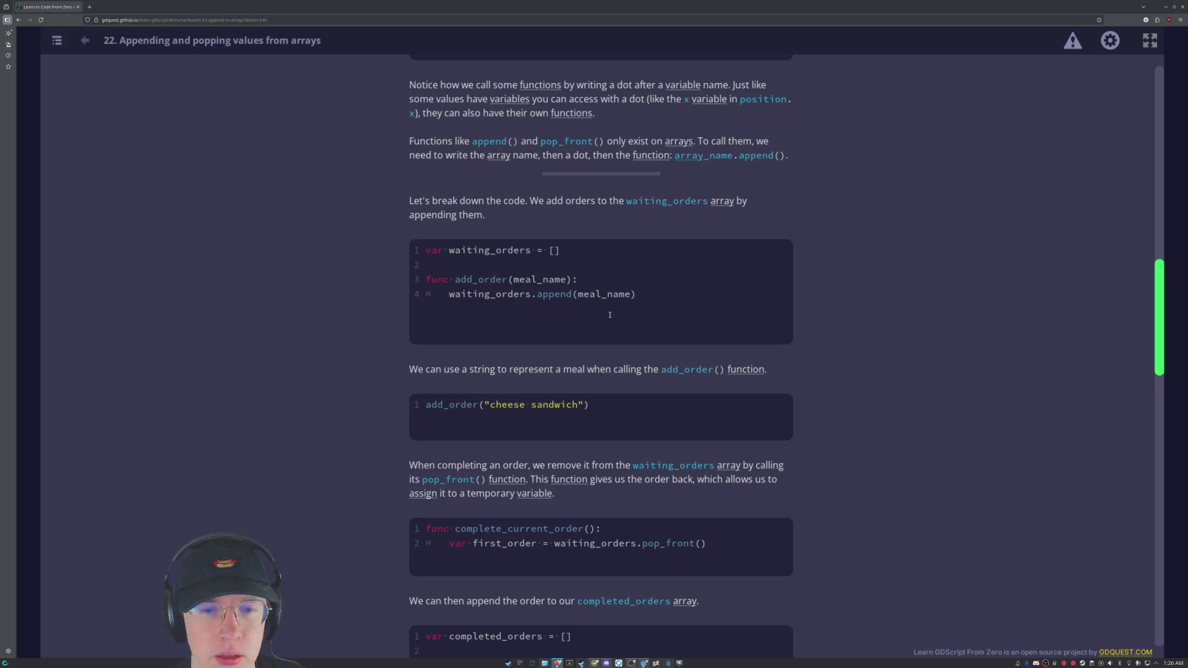
scroll(857, 291, "down", 2)
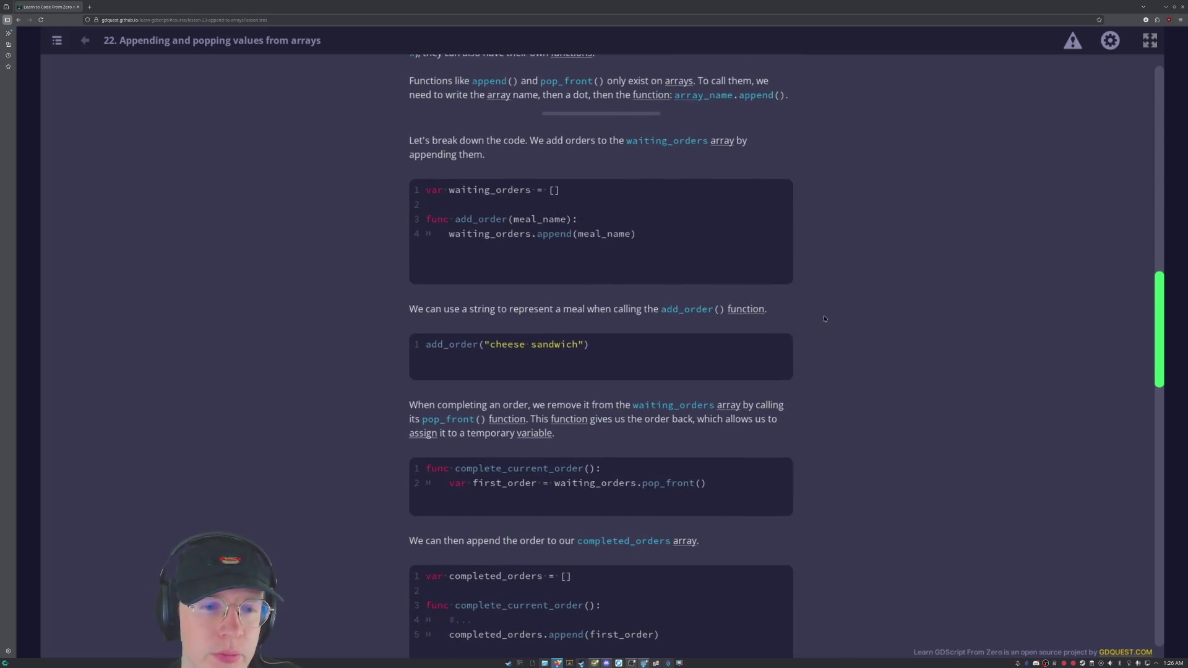
Scroll past the queue explanation to the 'Using arrays as stacks' crates example.
scroll(490, 287, "up", 7)
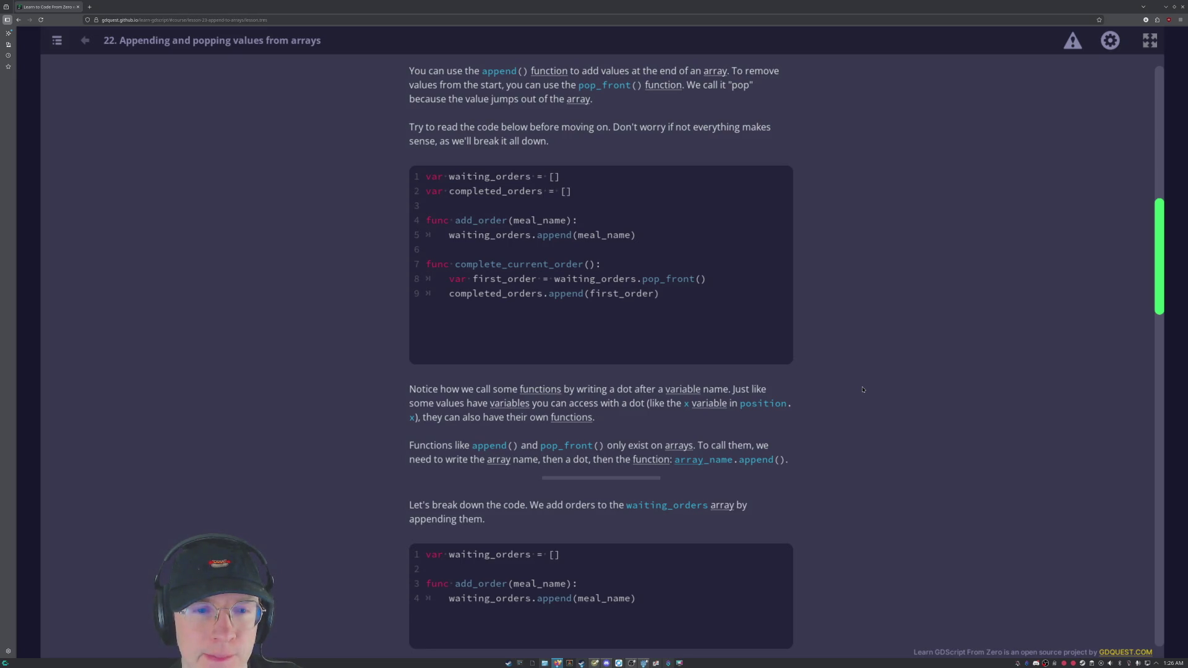
scroll(863, 389, "down", 7)
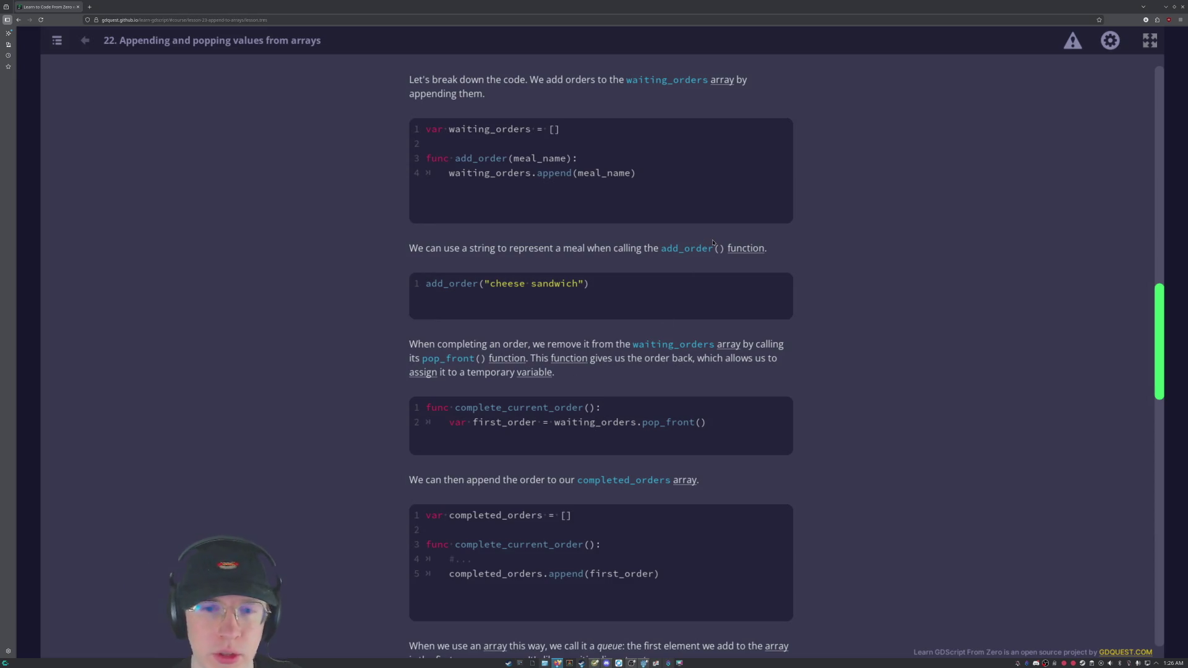
scroll(888, 367, "down", 2)
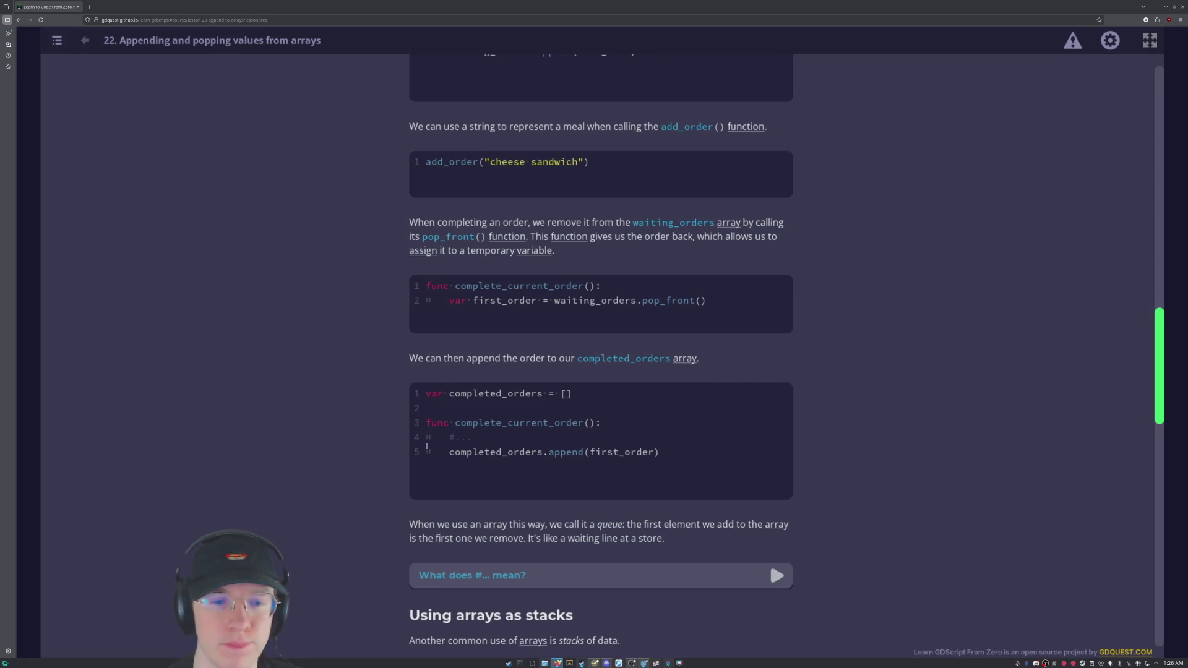
scroll(425, 446, "down", 2)
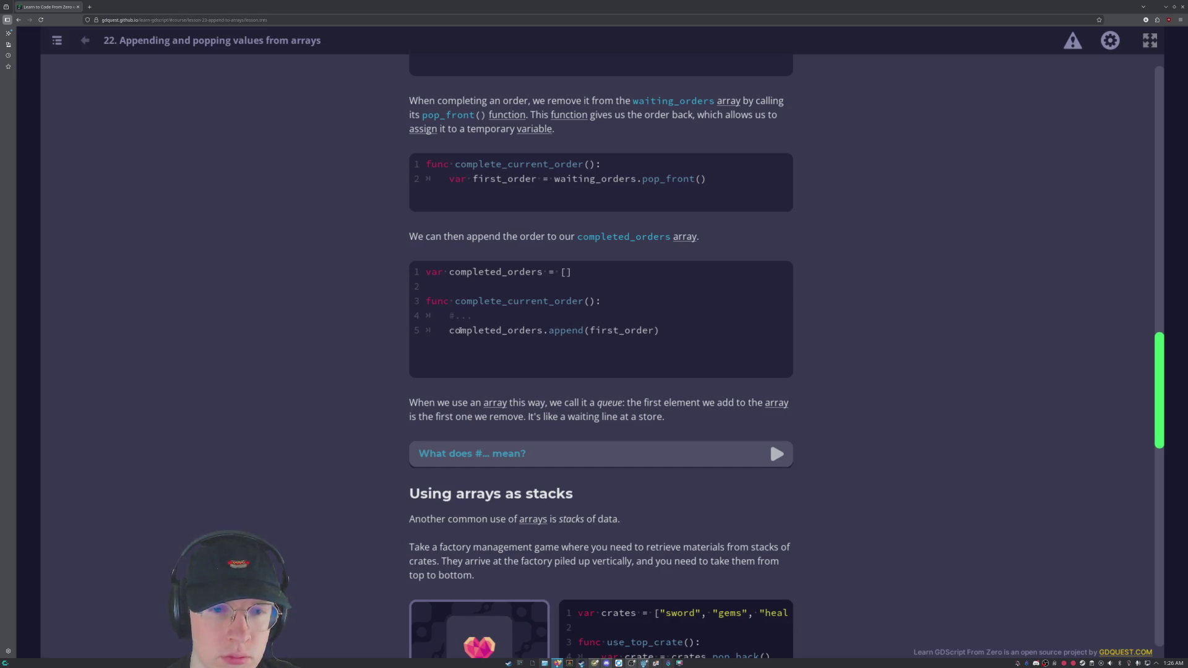
scroll(384, 322, "down", 2)
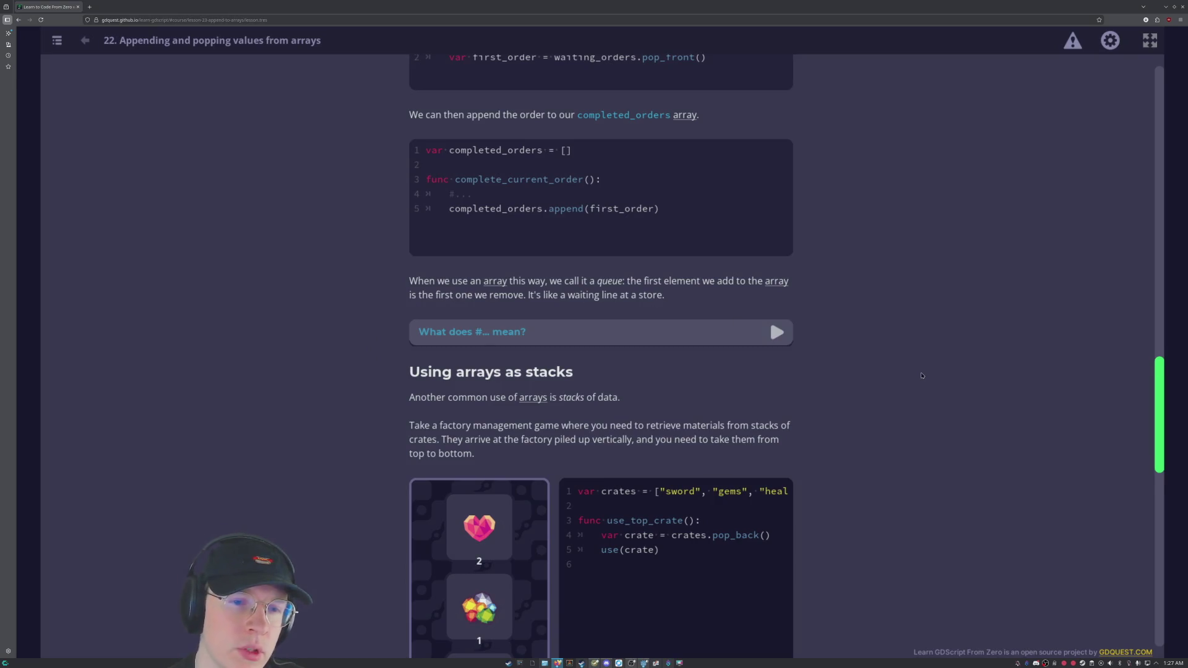
scroll(918, 370, "down", 1)
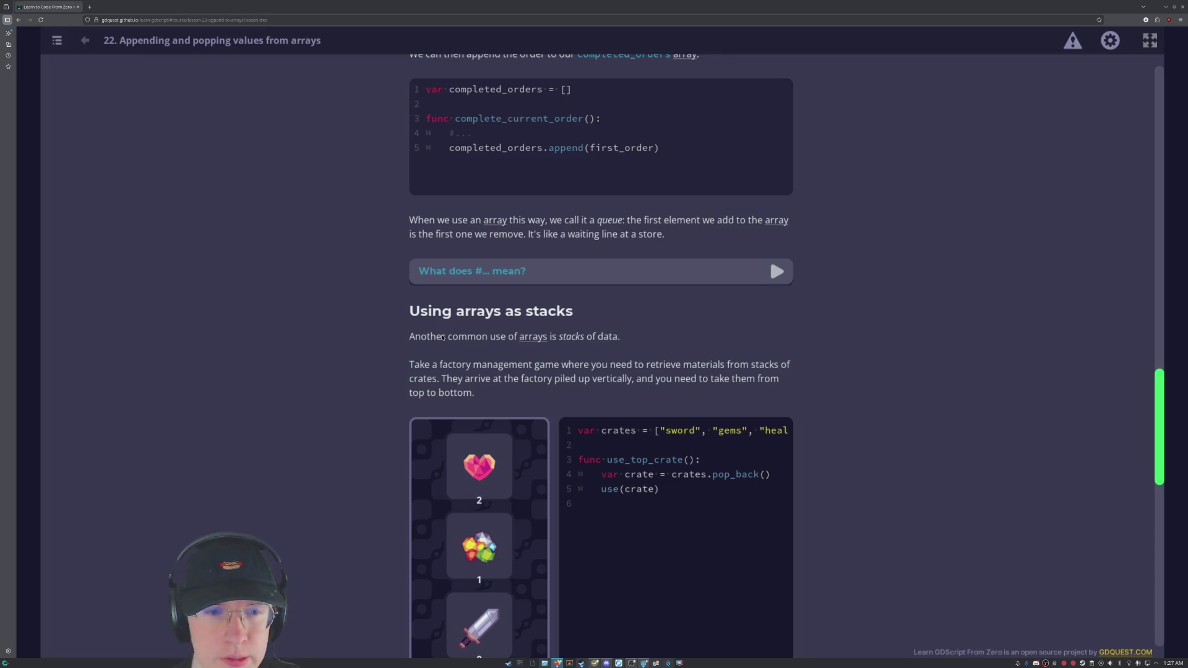
Expand the 'What does #... mean?' note, read it, and collapse it.
left_click(776, 271)
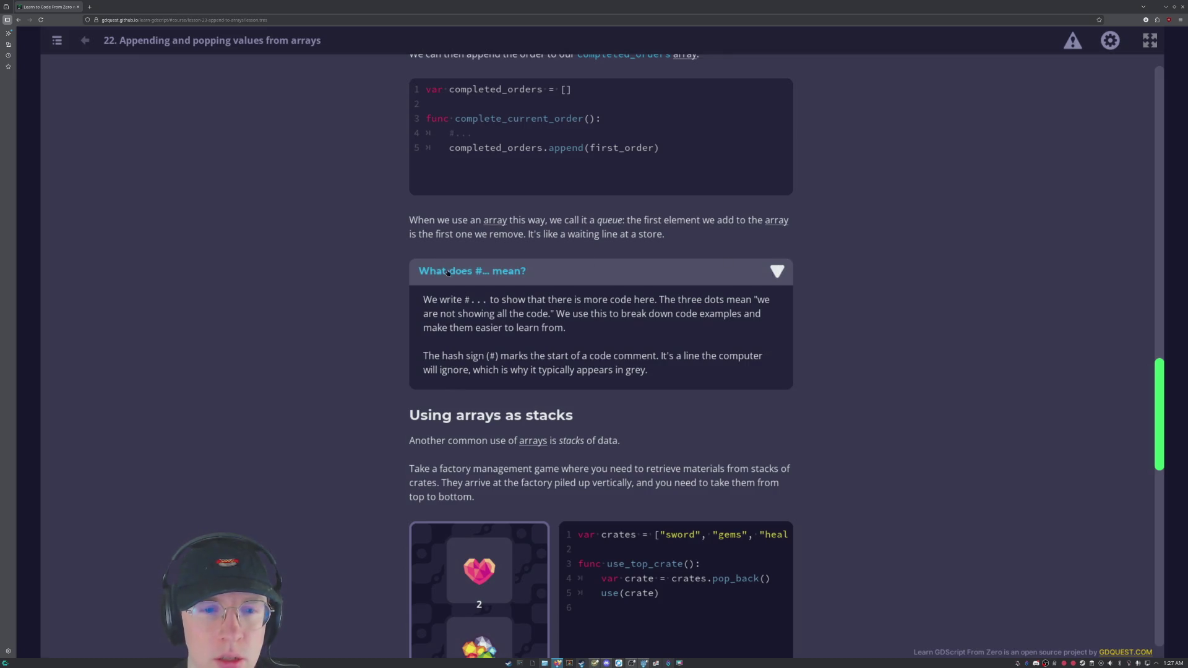
scroll(506, 262, "up", 3)
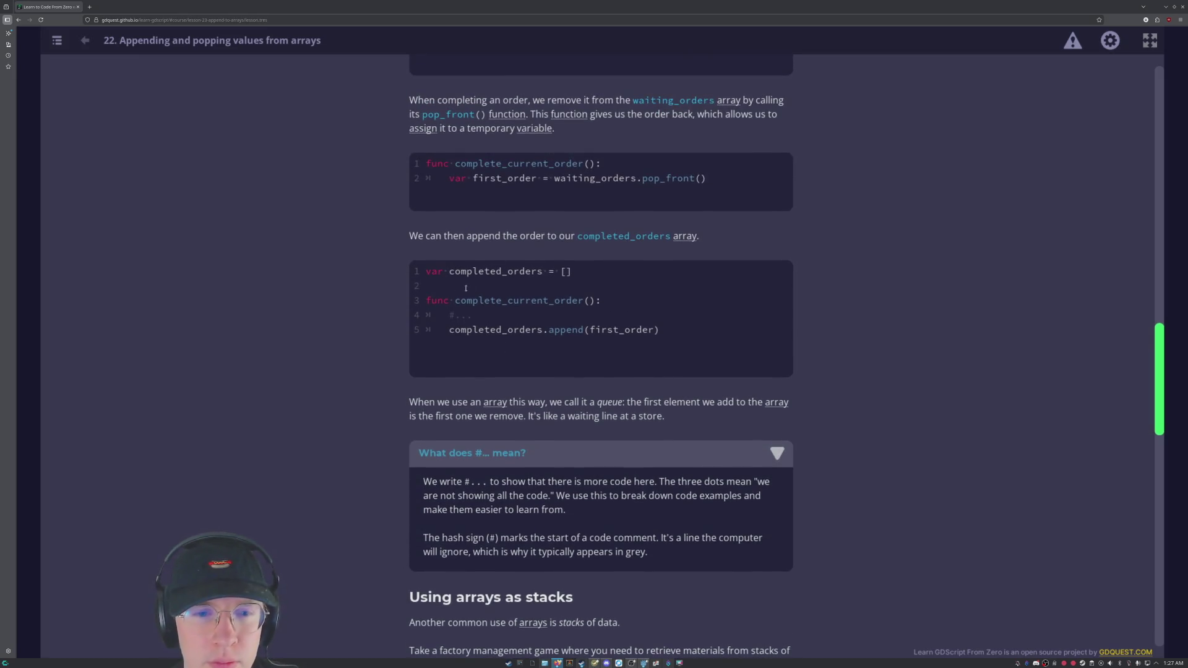
scroll(678, 334, "down", 4)
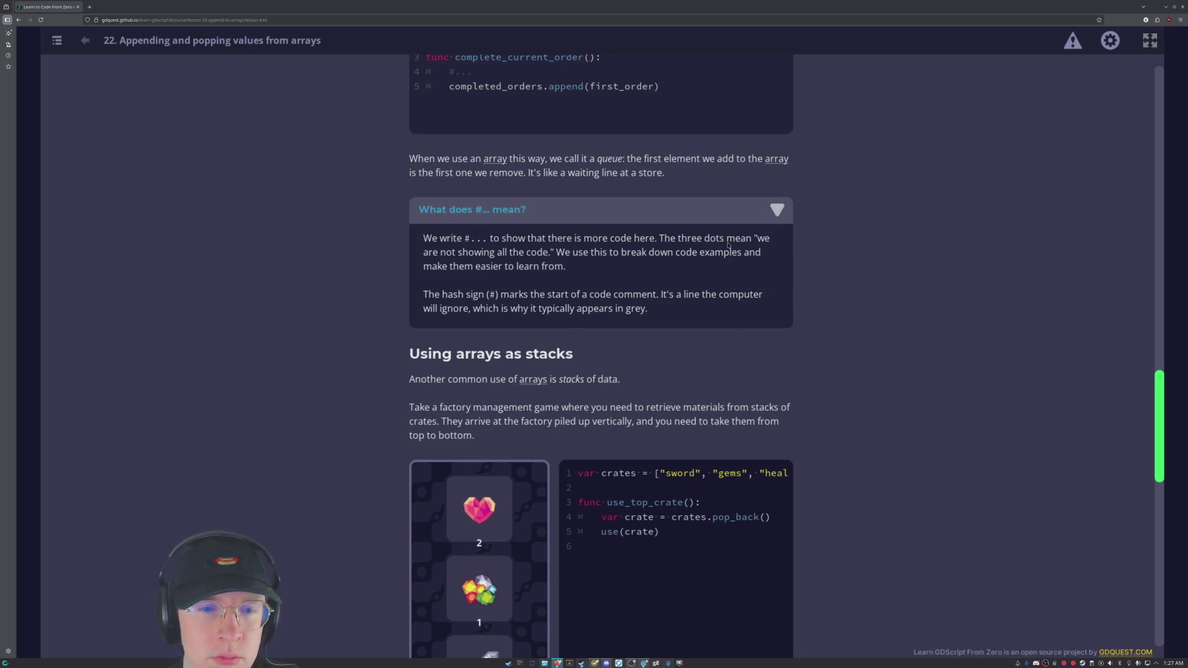
left_click(776, 211)
Scroll to the crates pop_back() example and scroll its code sideways.
scroll(408, 299, "down", 3)
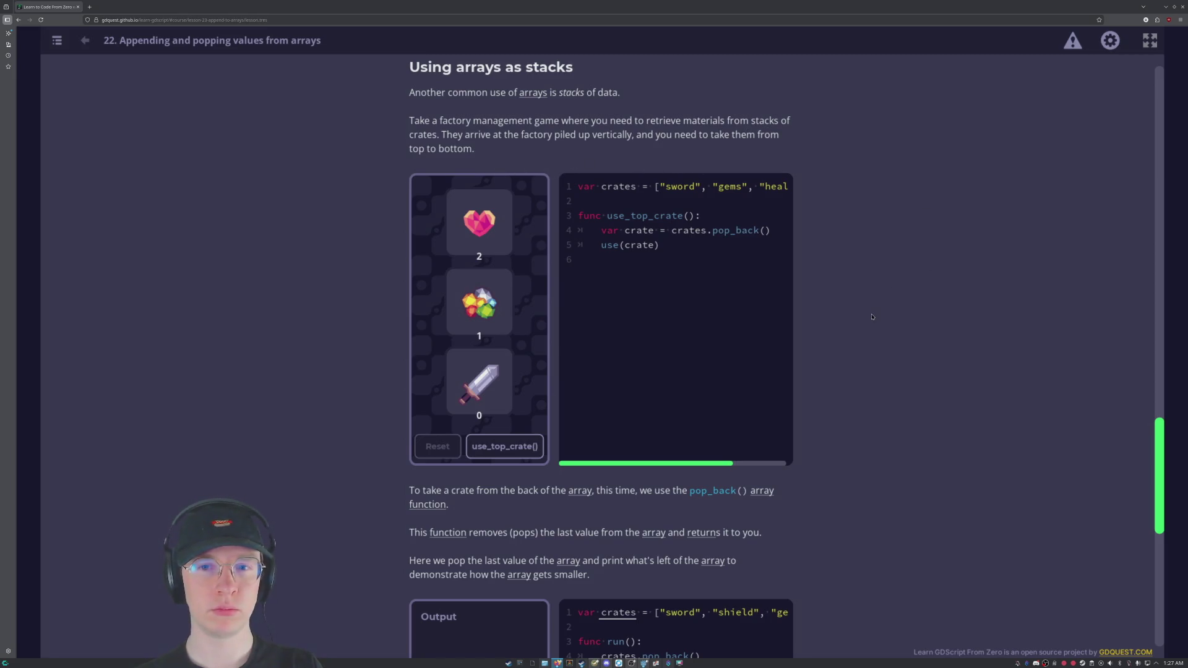
scroll(873, 317, "down", 2)
scroll(873, 317, "up", 1)
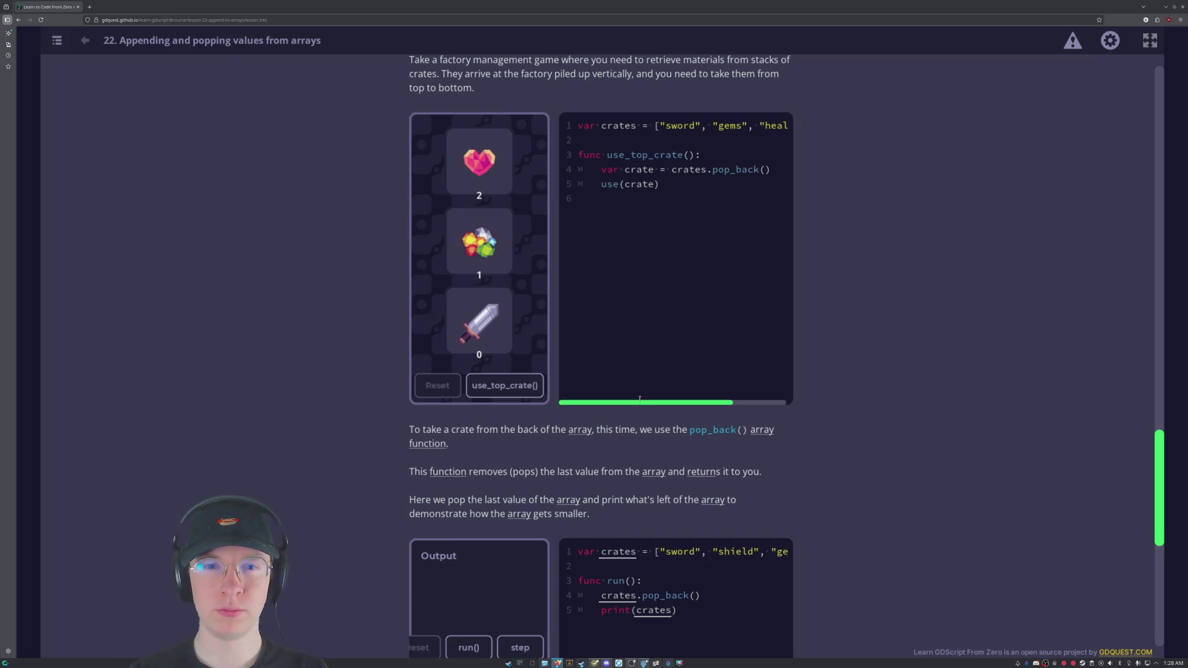
mouse_move(639, 402)
left_mouse_down()
mouse_move(693, 402)
mouse_move(589, 406)
left_mouse_up()
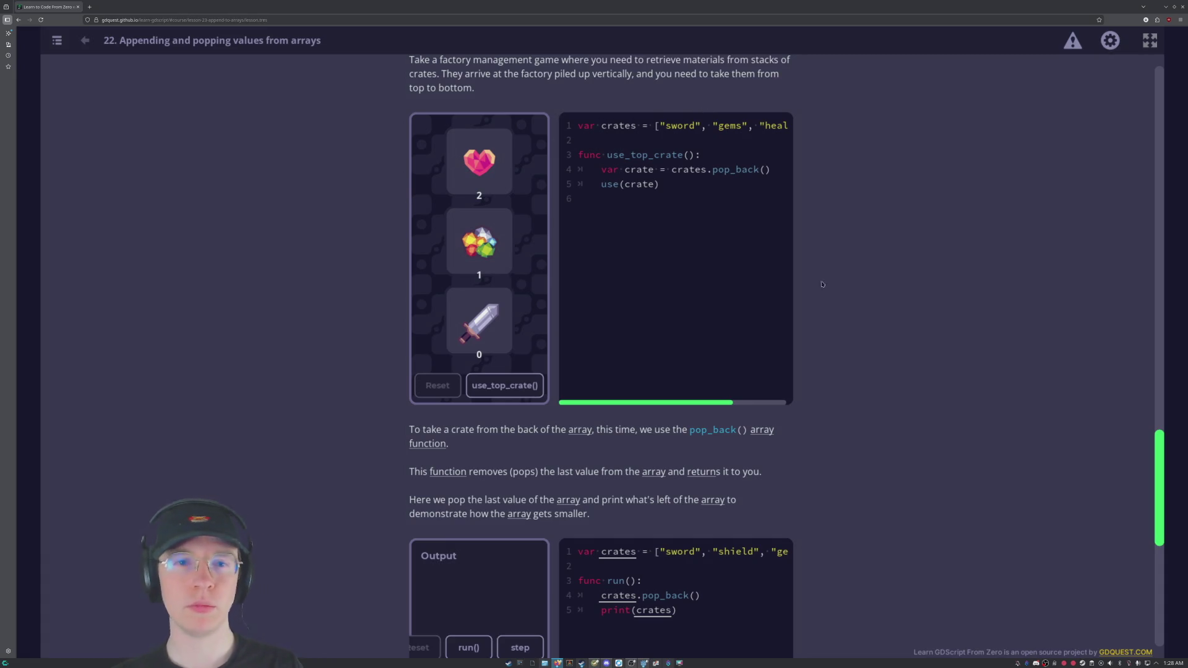
scroll(809, 279, "up", 1)
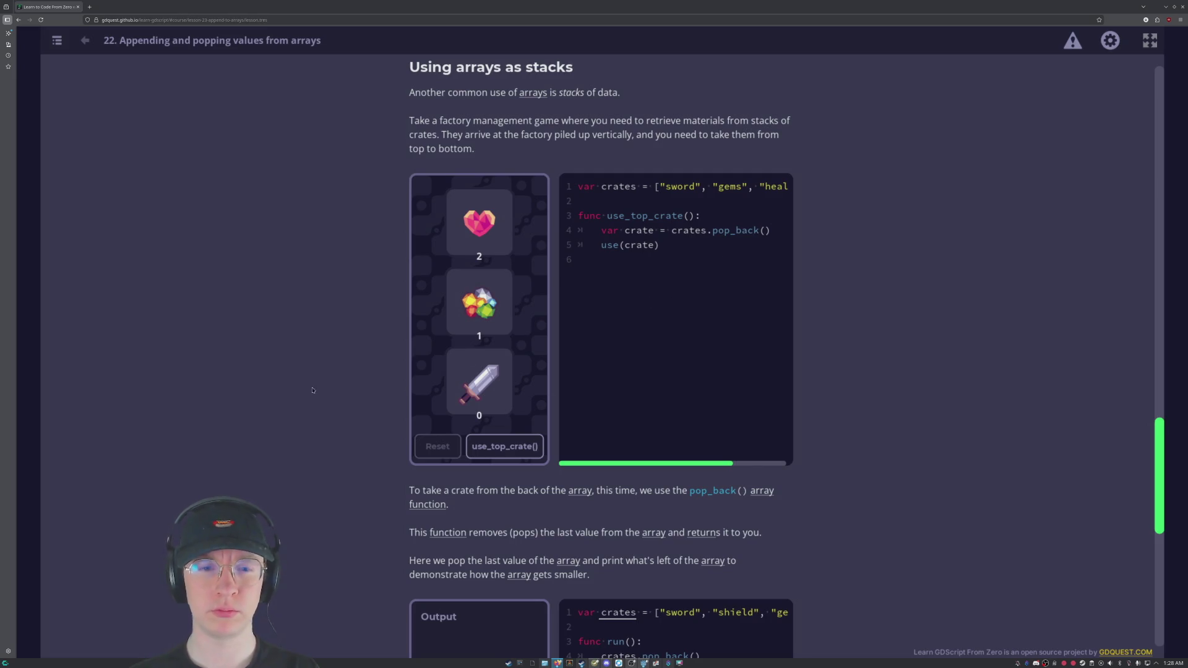
Scroll past the pop_back demo and Debugger to the Practices list showing Completing Orders.
scroll(318, 389, "down", 2)
scroll(520, 426, "down", 2)
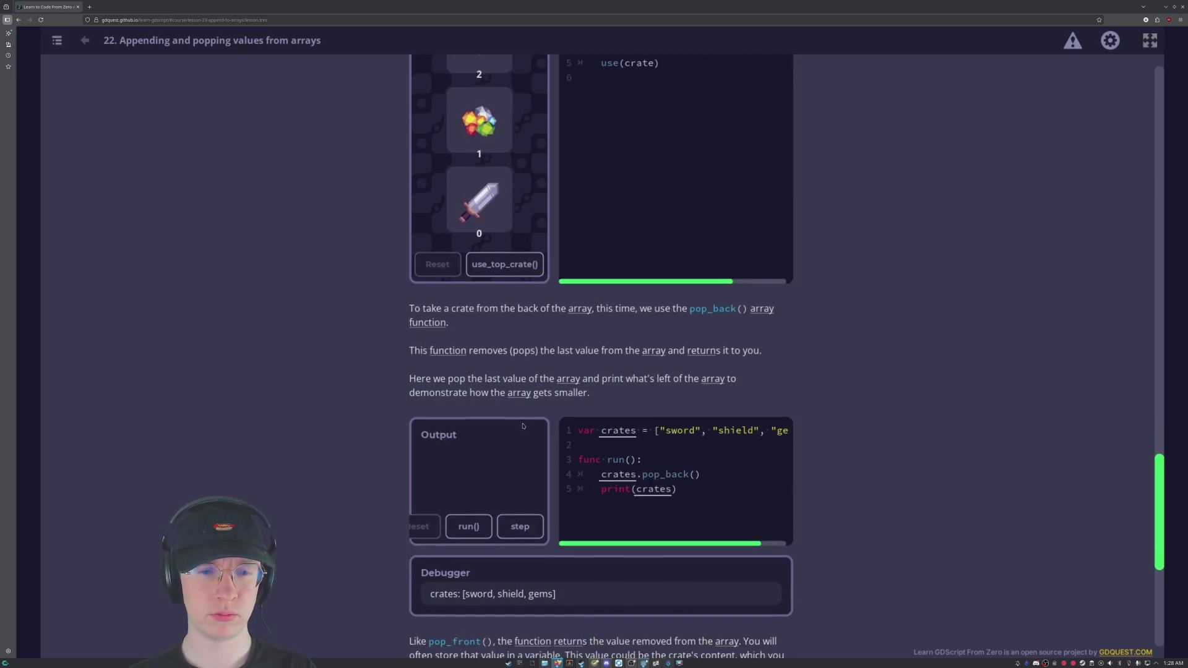
scroll(890, 426, "down", 1)
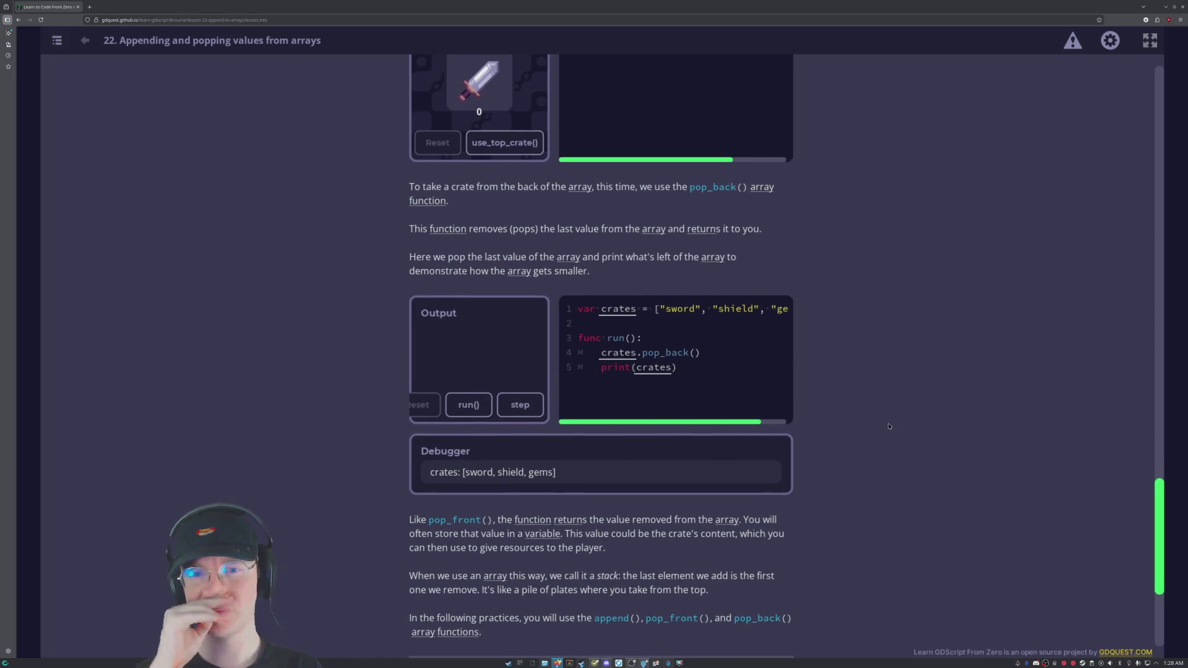
scroll(889, 427, "down", 1)
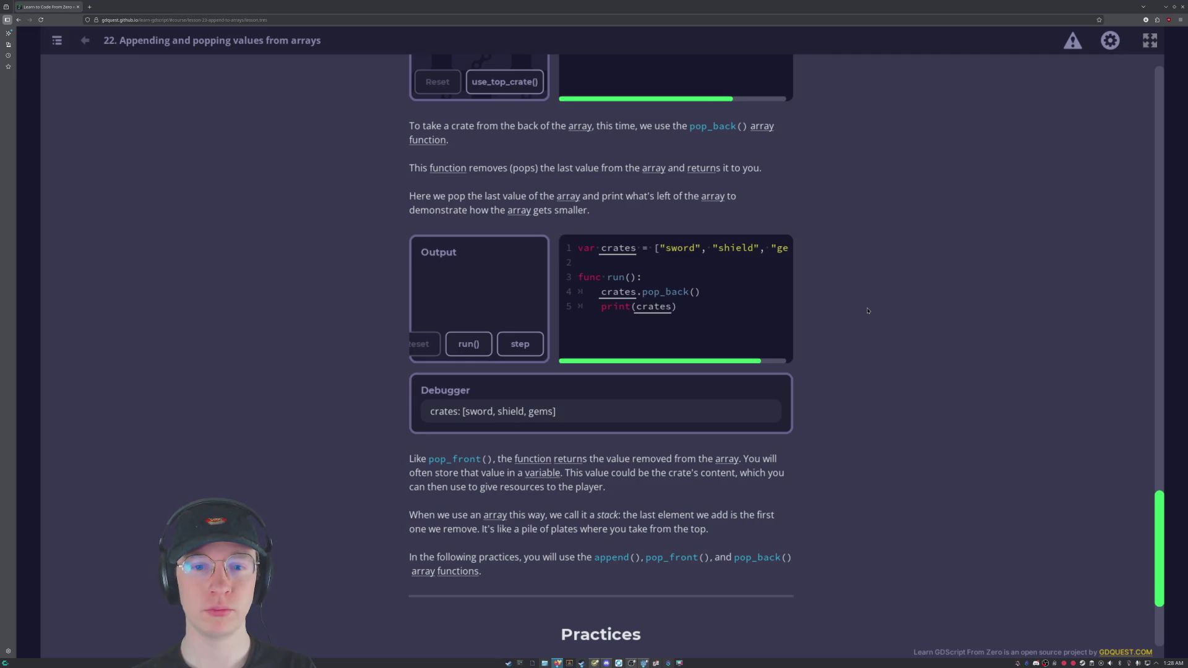
scroll(710, 389, "down", 2)
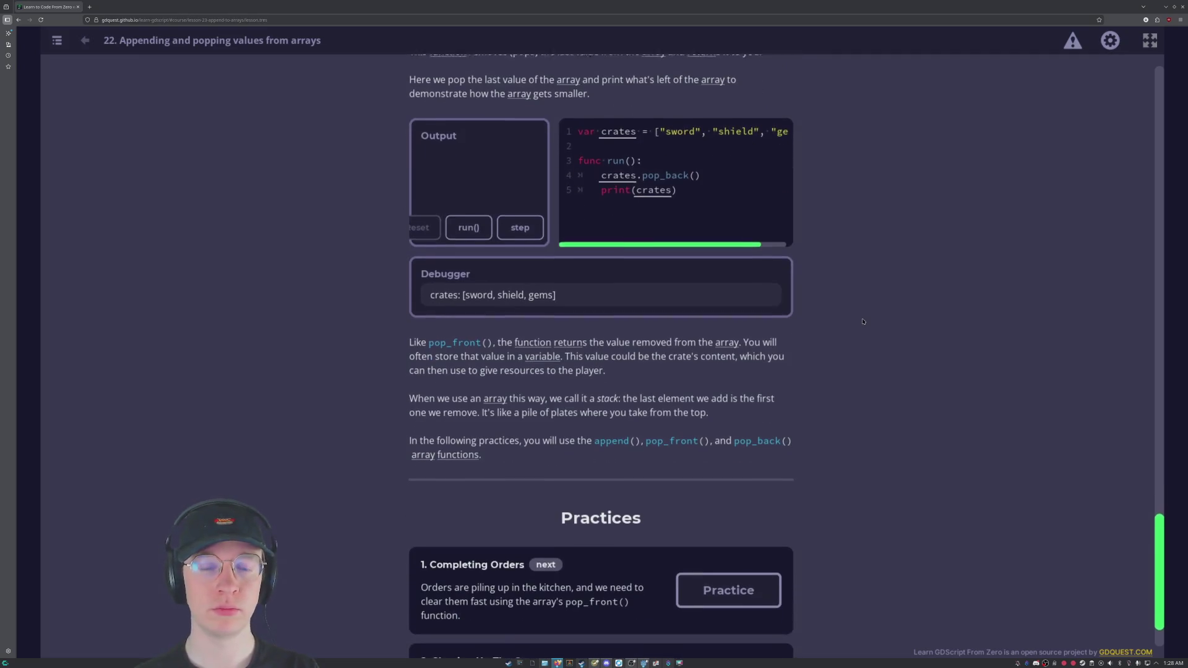
Walk the pop_back example line by line until gems is popped and Output prints [sword, shield].
left_click(520, 224)
left_click(520, 224)
left_click(520, 224)
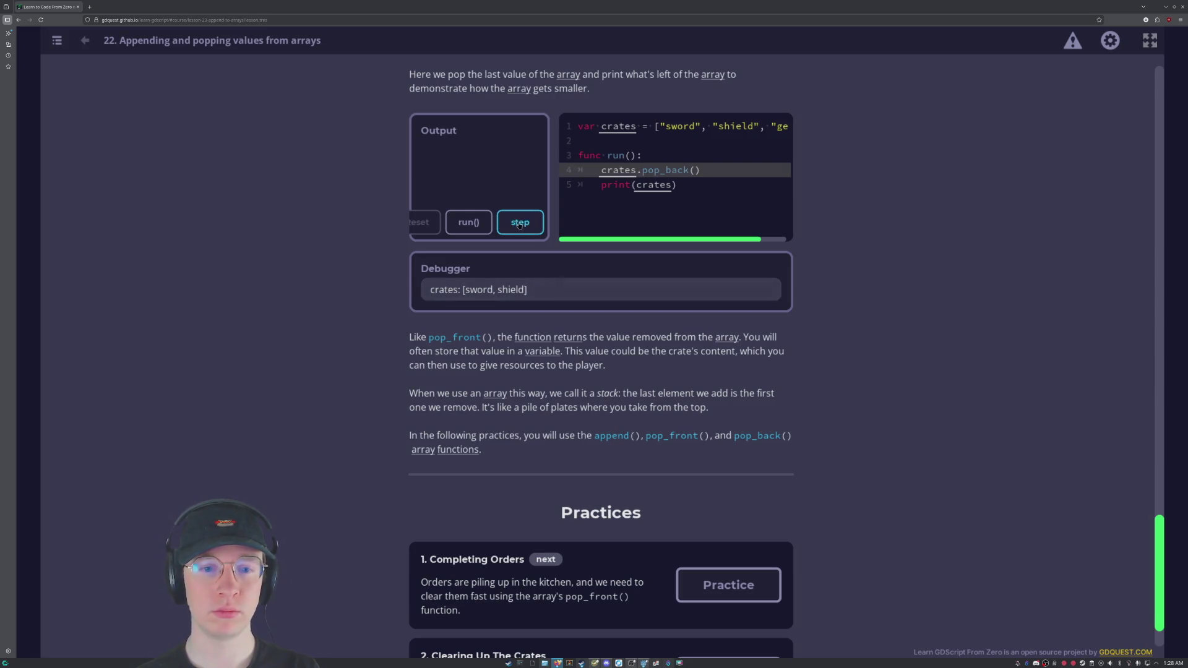
left_click(520, 224)
left_click(520, 224)
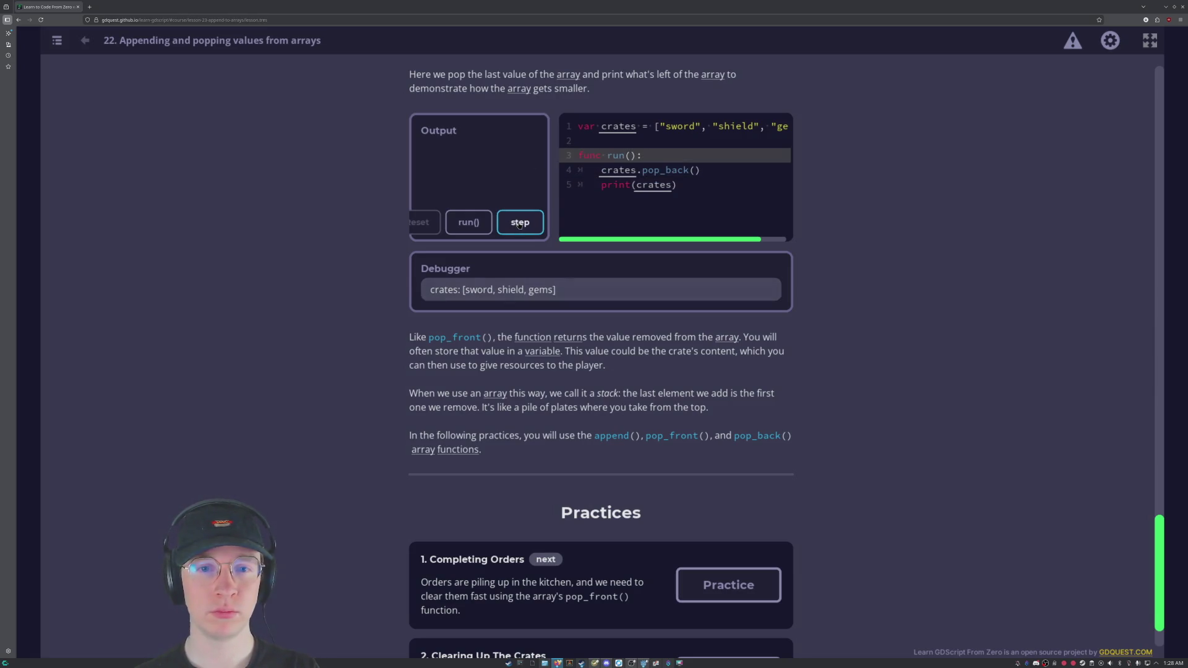
left_click(520, 224)
left_click(520, 224)
left_click(520, 224)
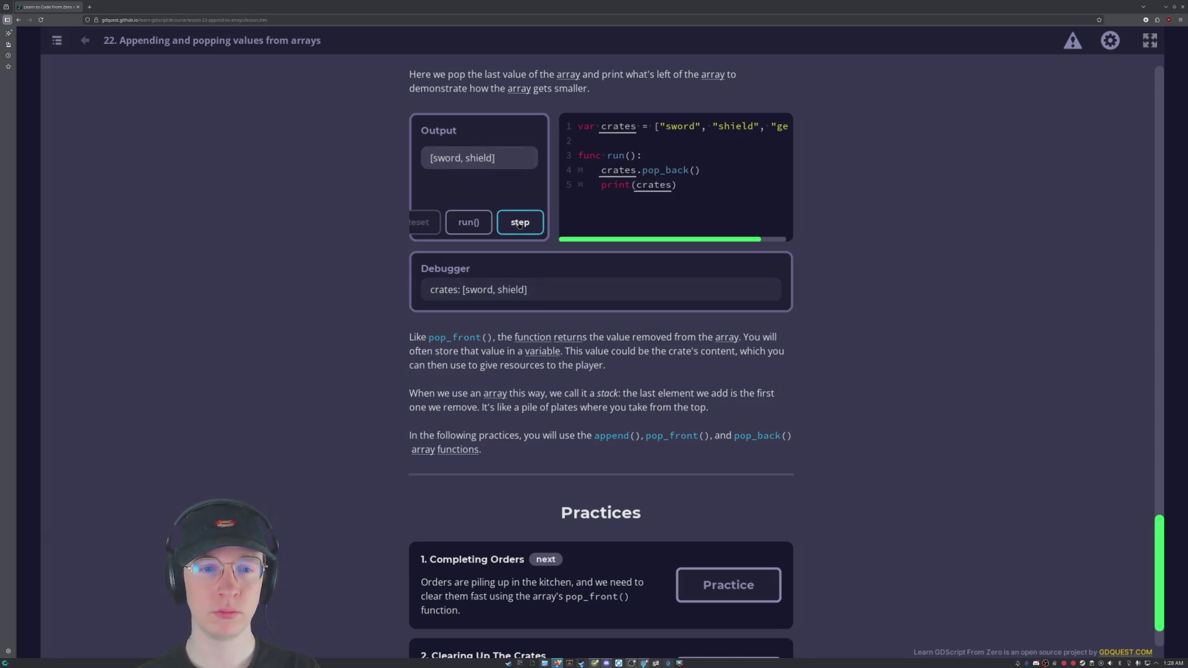
left_click(520, 224)
left_click(519, 224)
left_click(519, 224)
left_click(519, 224)
left_click(519, 224)
left_click(519, 224)
left_click(520, 224)
left_click(519, 224)
left_click(519, 224)
left_click(519, 224)
left_click(519, 224)
left_click(519, 224)
left_click(519, 224)
left_click(520, 225)
left_click(519, 225)
left_click(520, 225)
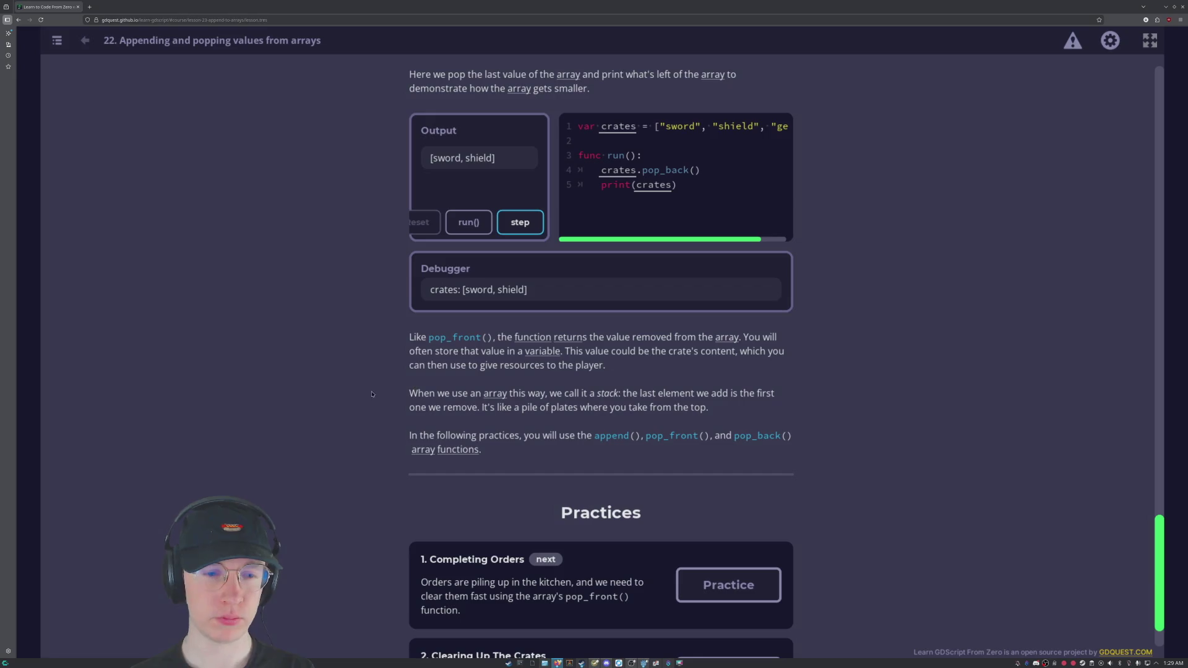
scroll(389, 390, "down", 2)
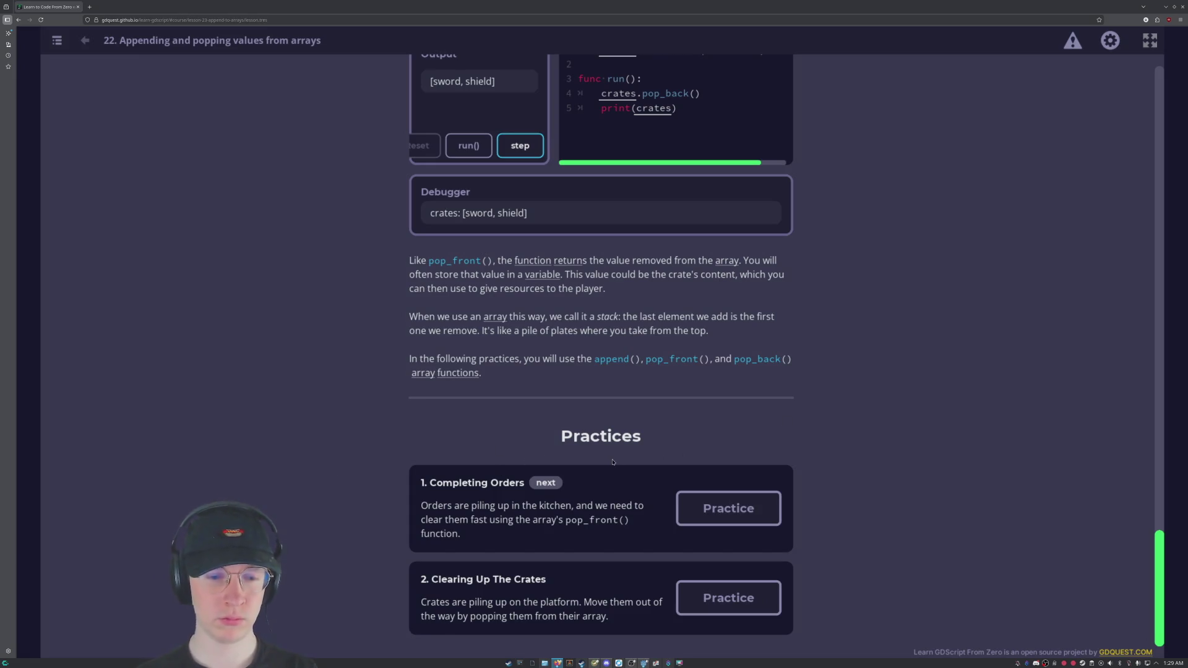
scroll(612, 462, "up", 8)
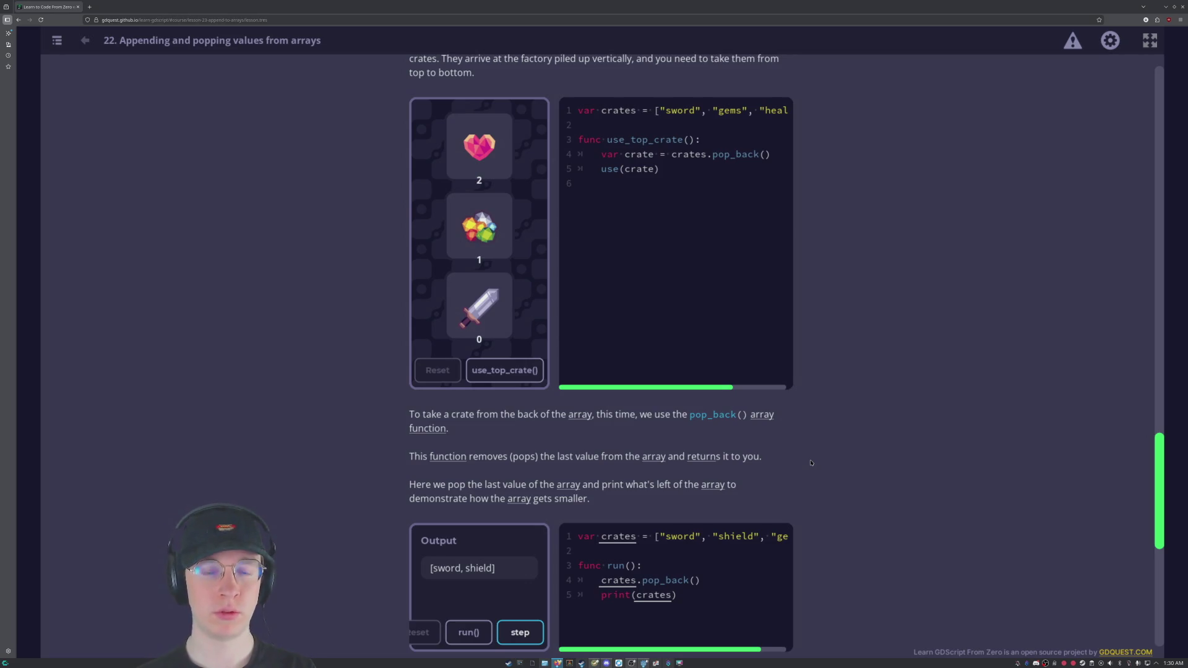
scroll(811, 463, "up", 1)
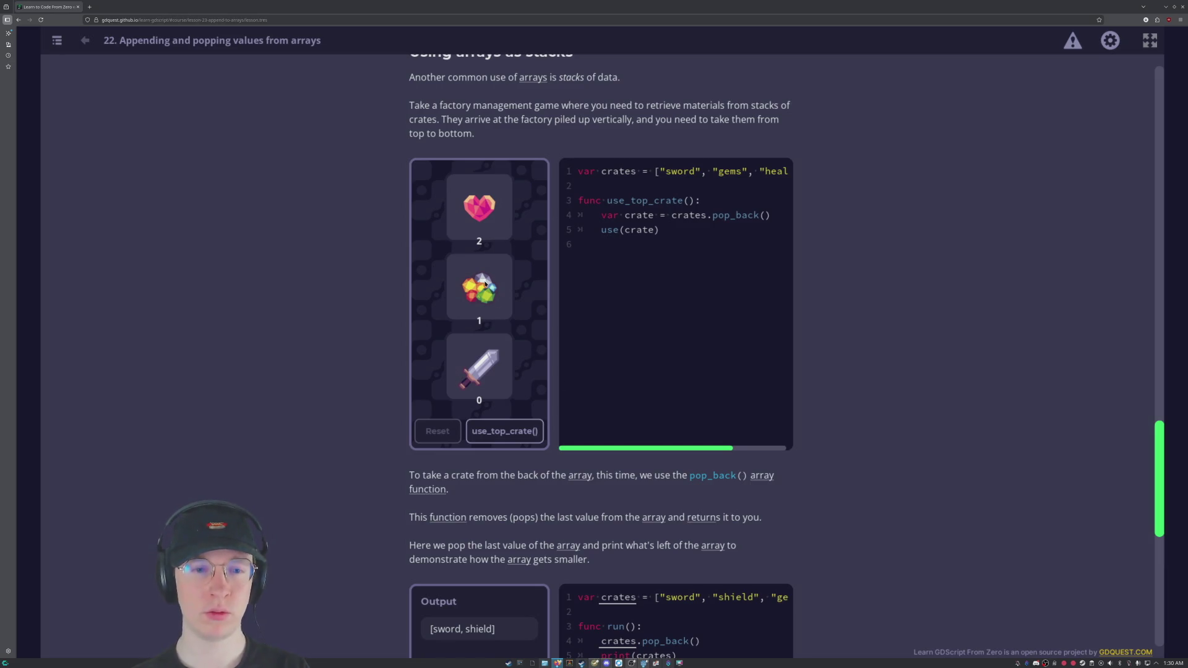
scroll(873, 467, "down", 9)
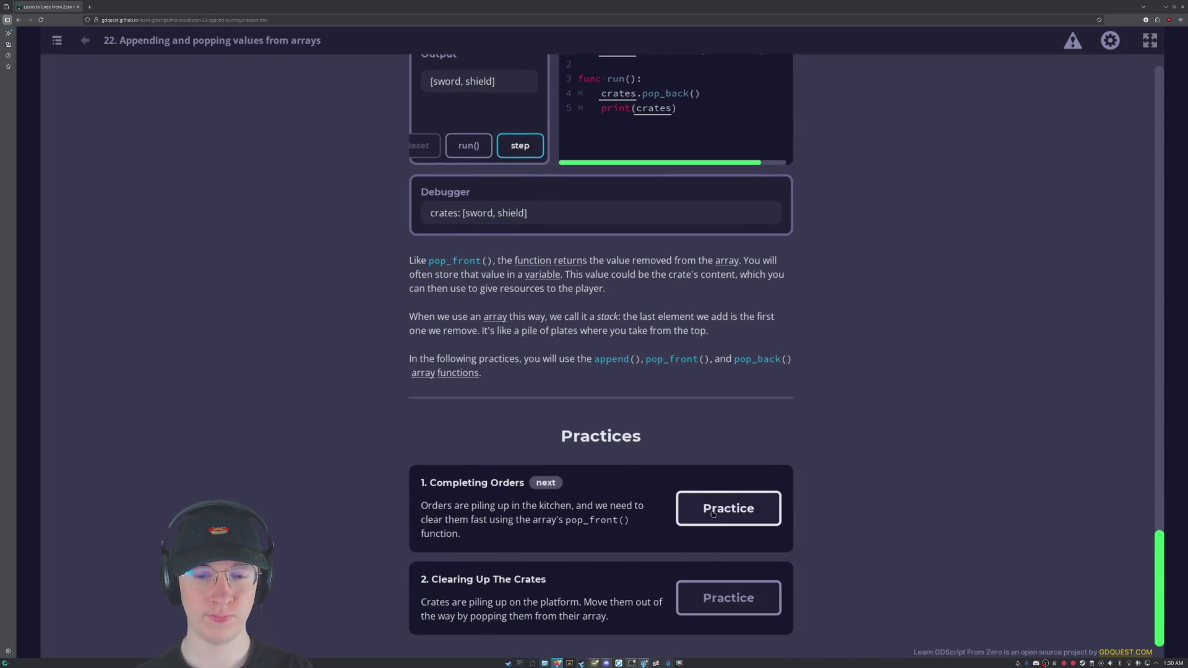
Open the practice on the 1. Completing Orders card.
left_click(712, 512)
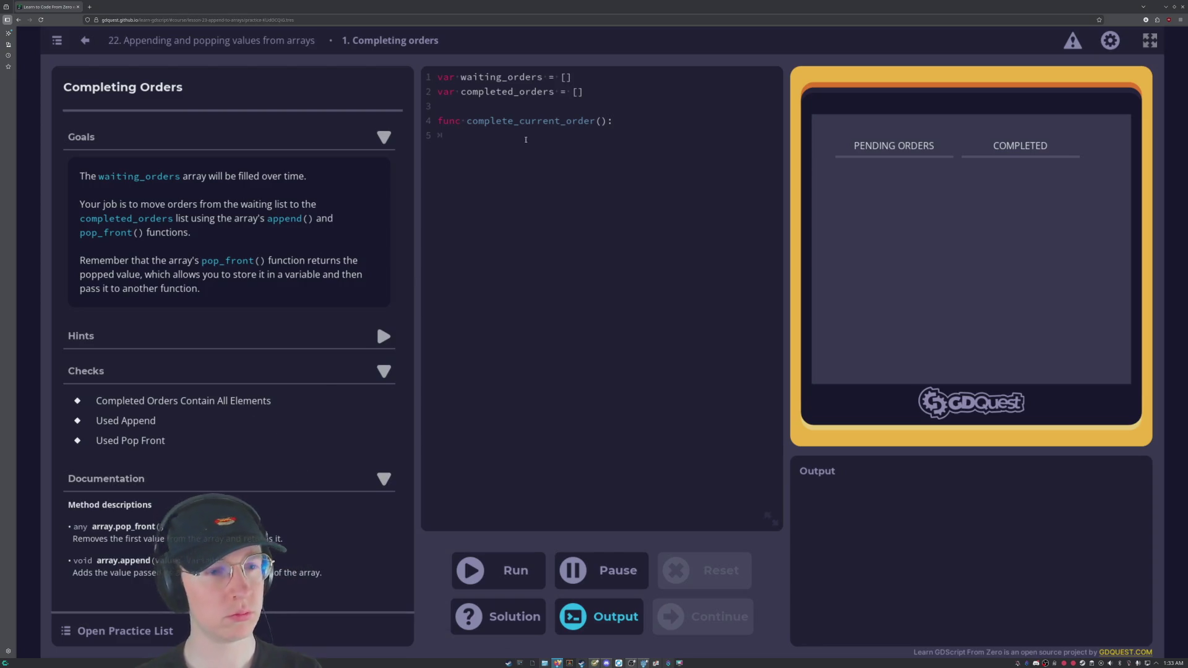
Try typing 'fish' into the waiting_orders line, undo it, and show the Suggested Solution panel.
left_click(568, 77)
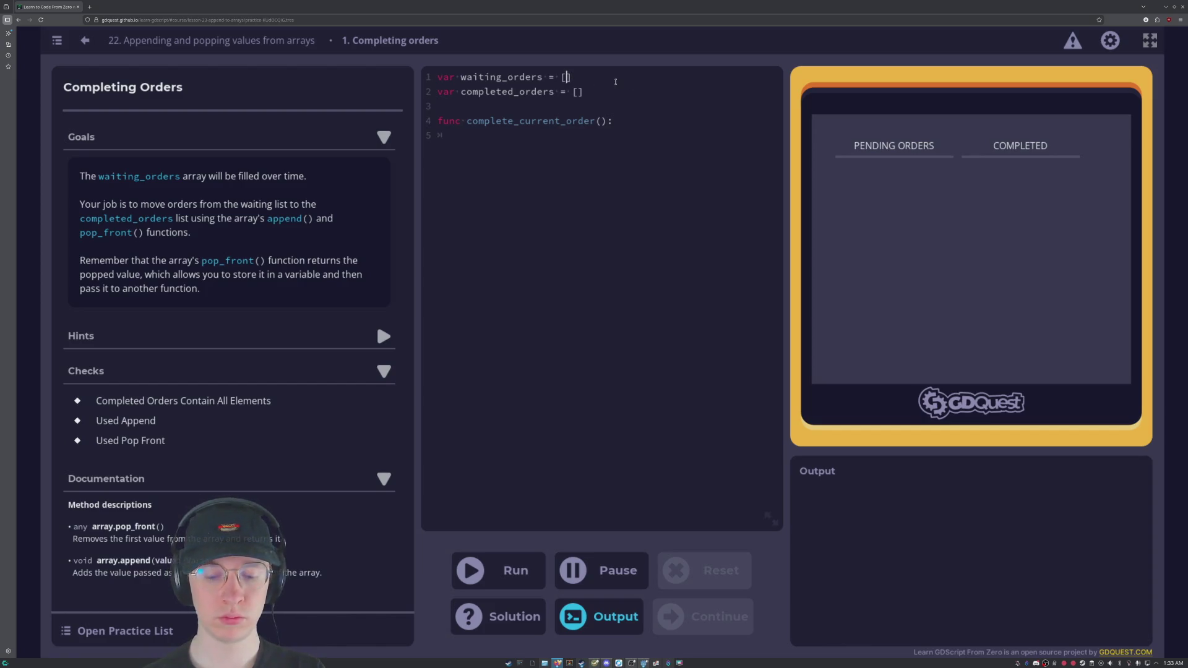
type("\"")
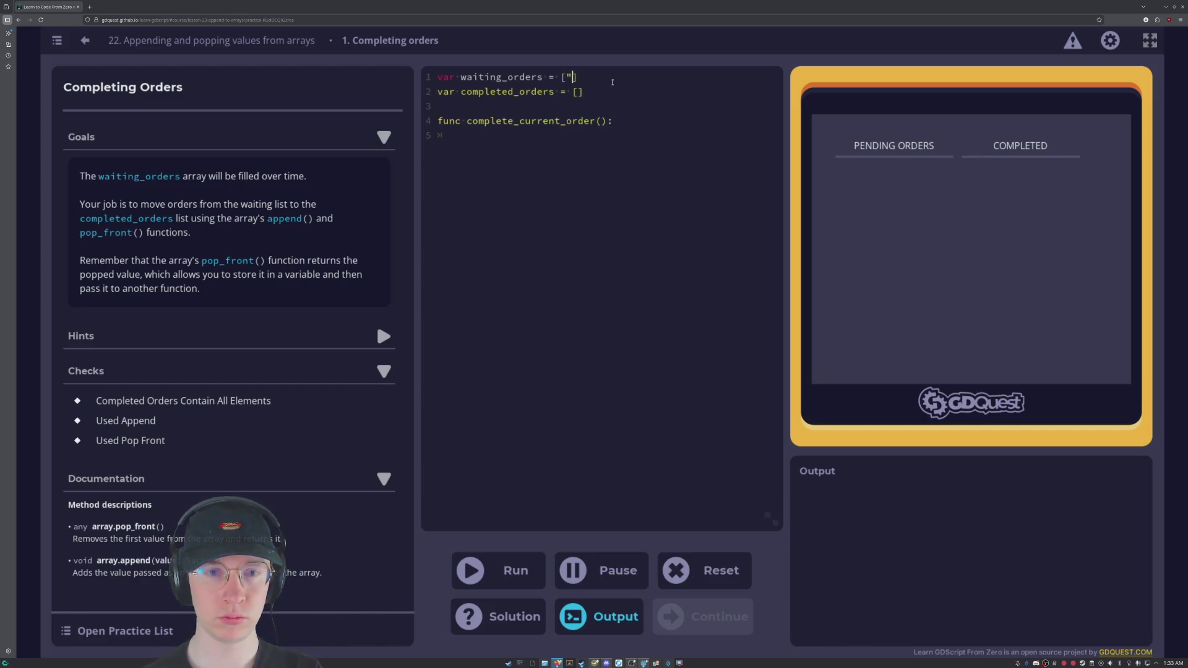
type("fish\"")
key("BackSpace")
key("BackSpace")
key("BackSpace")
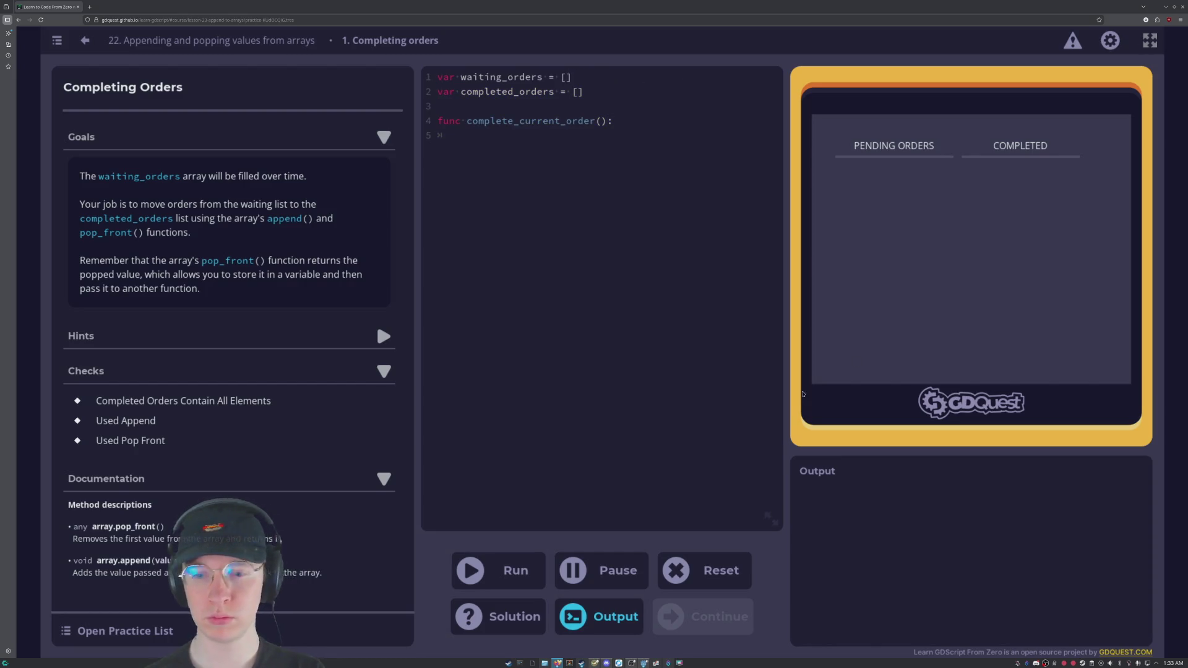
left_click(518, 613)
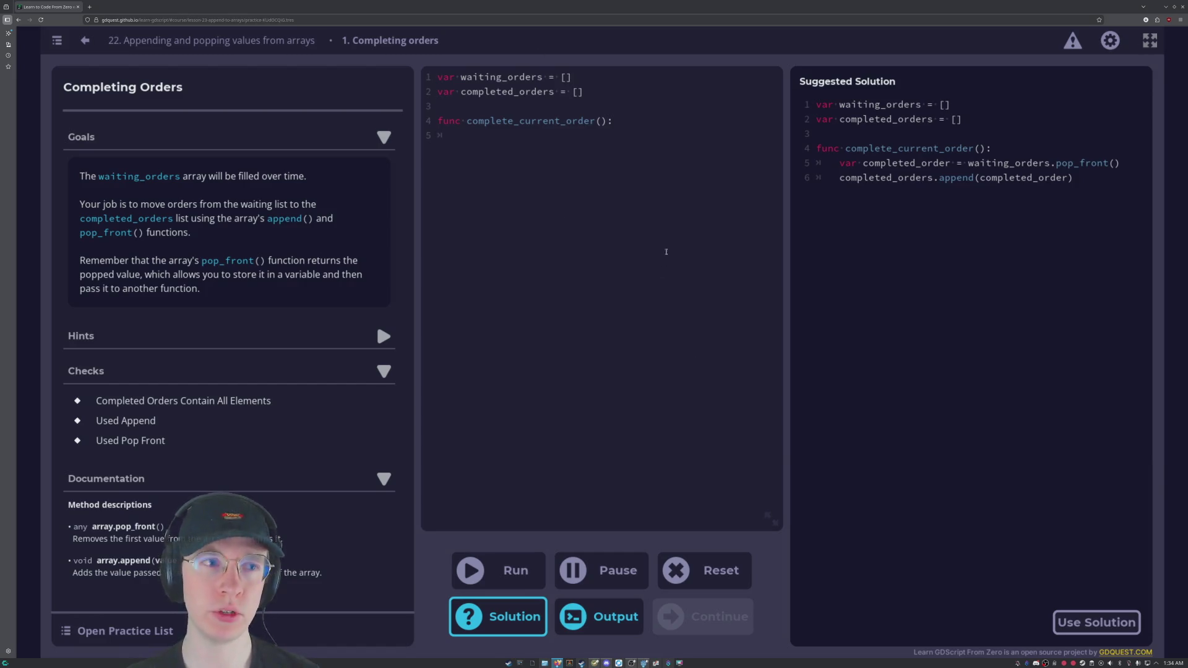
Write var waiting_orders = waiting_orders.pop_front() on line 5, fixing typos along the way.
left_click(645, 235)
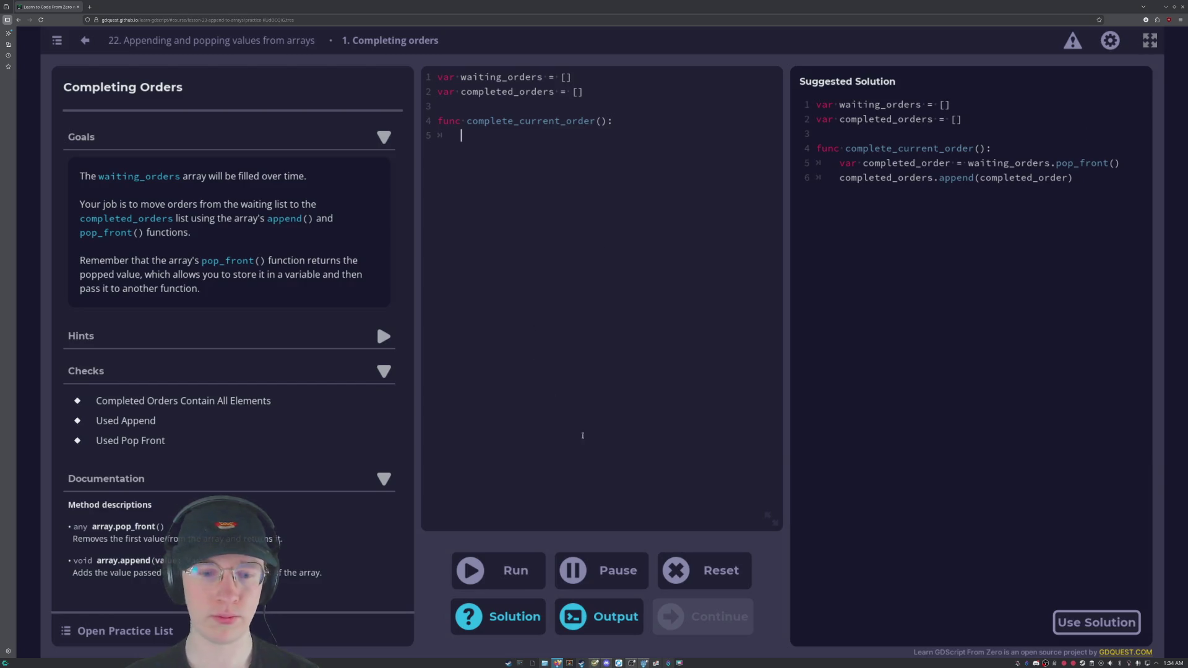
left_click(498, 621)
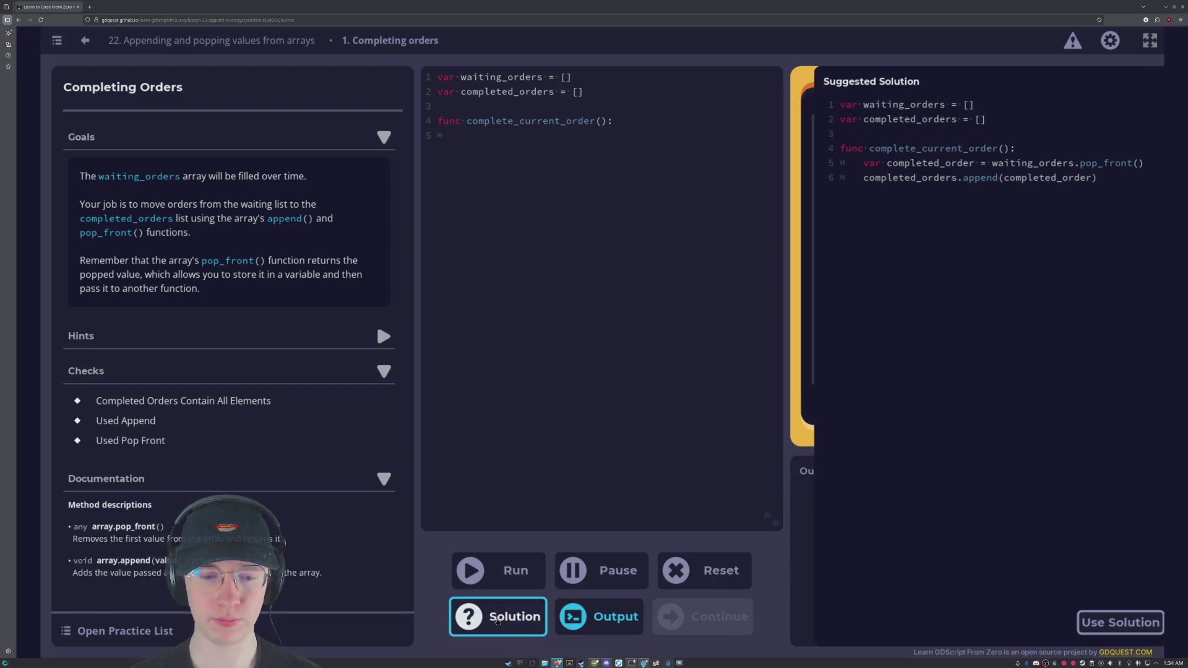
left_click(489, 134)
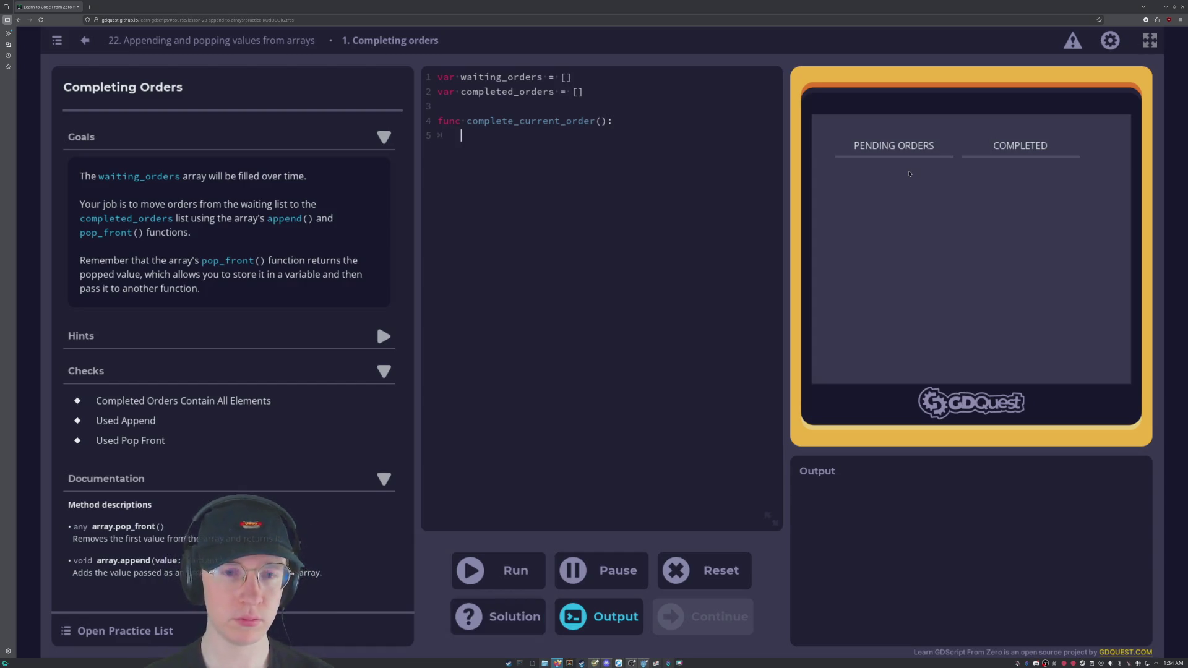
type("va")
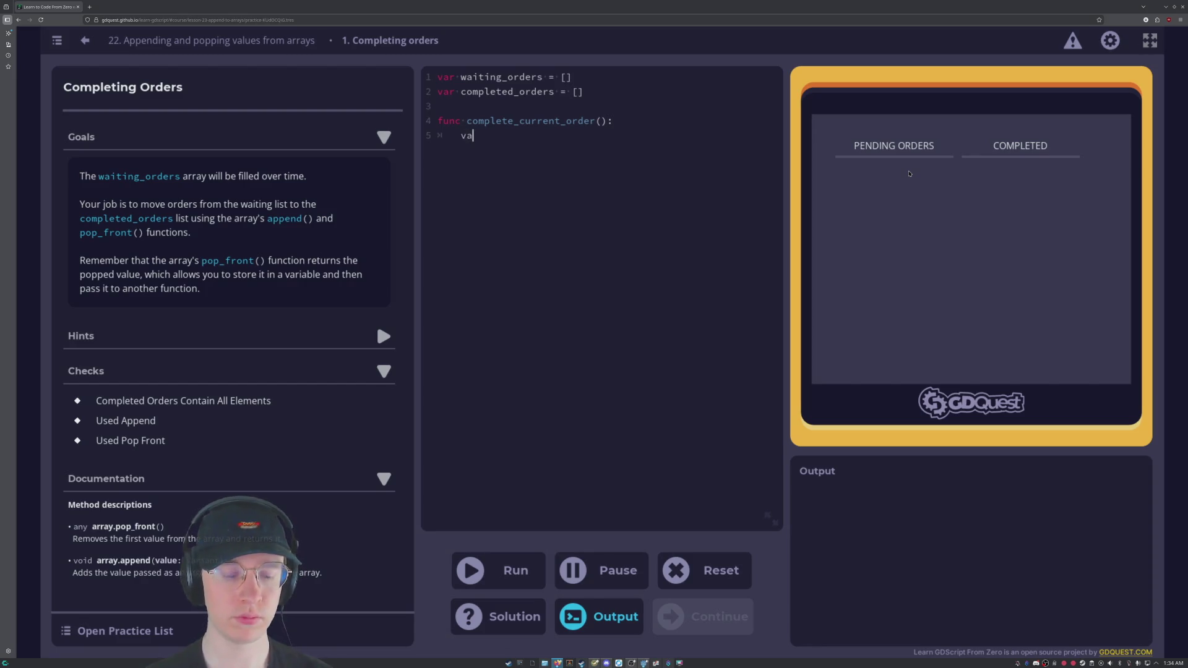
type("r waiting")
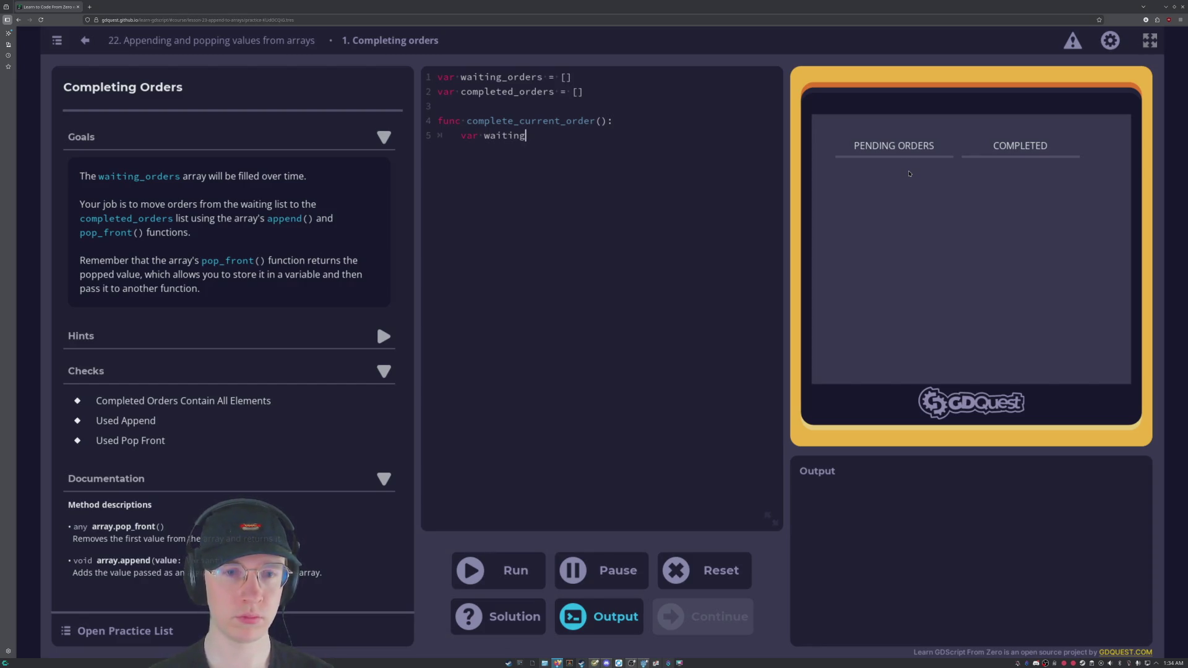
type("_orders = ")
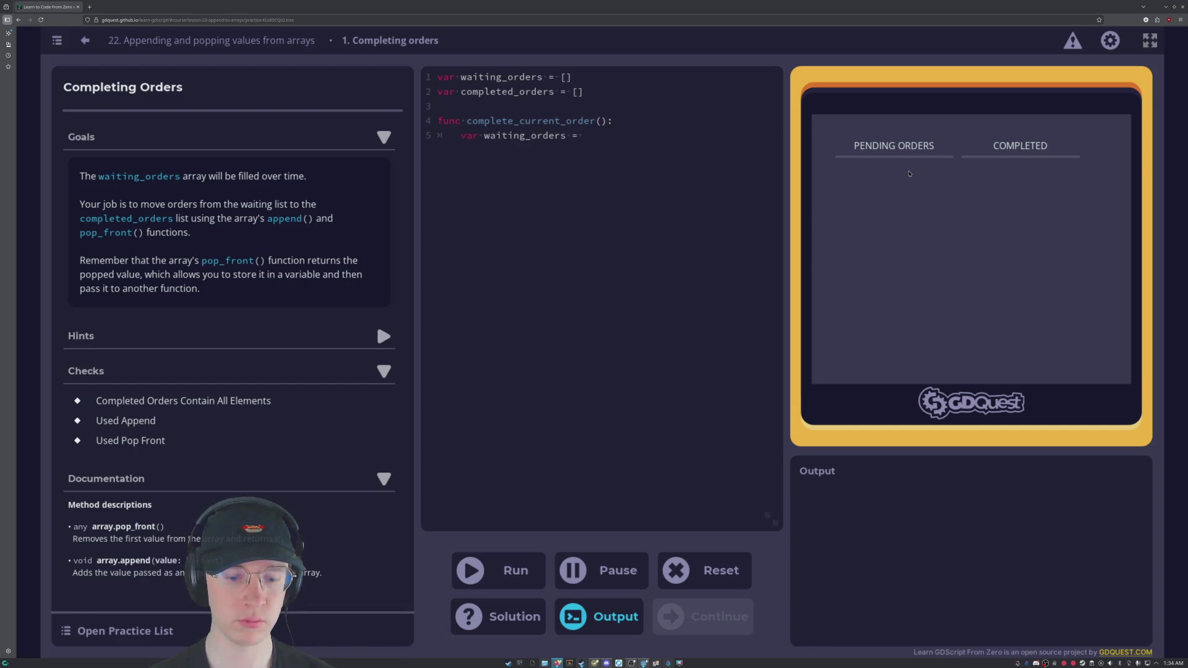
type("waitin")
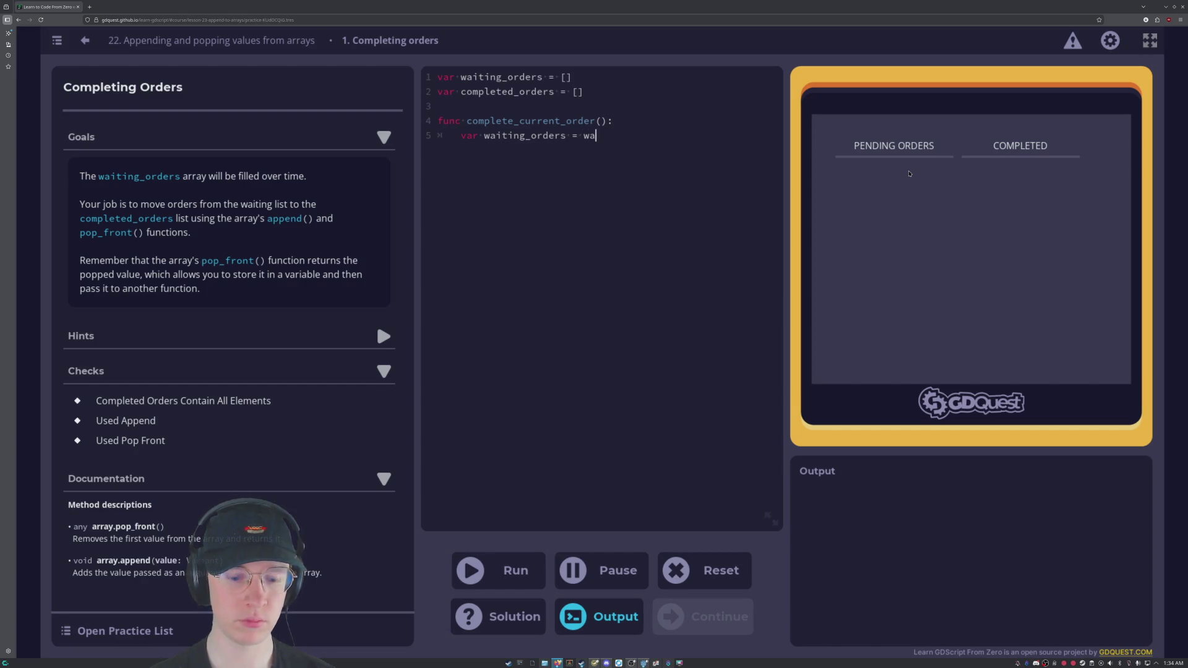
type("g_")
type("orders")
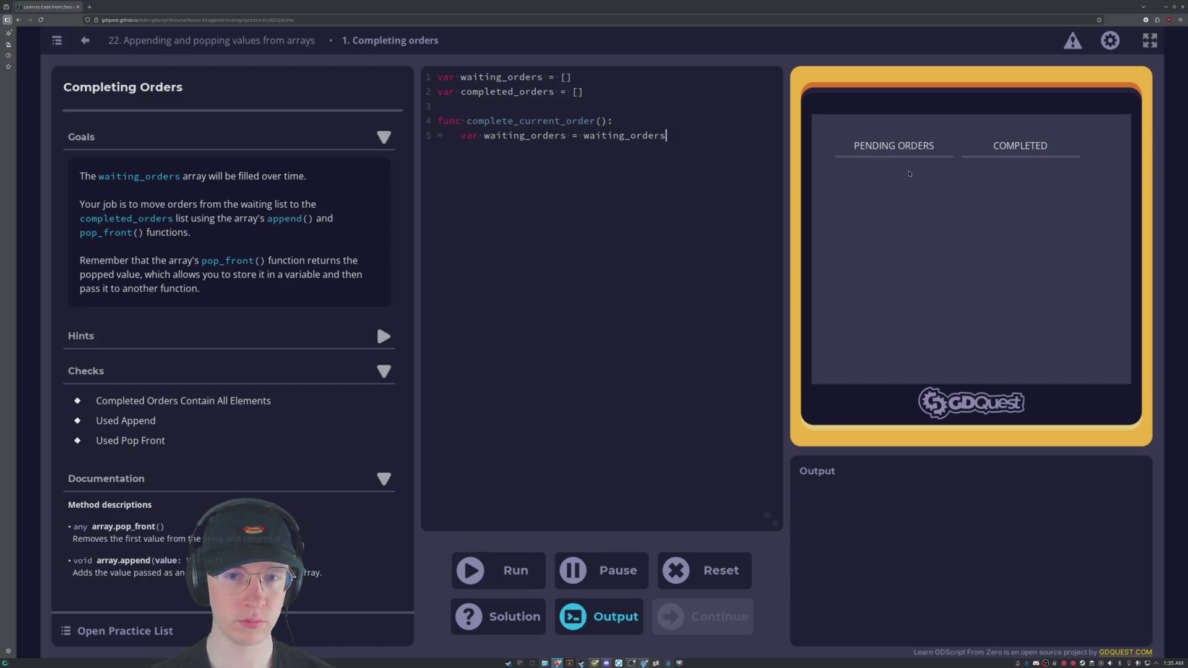
type("_pop")
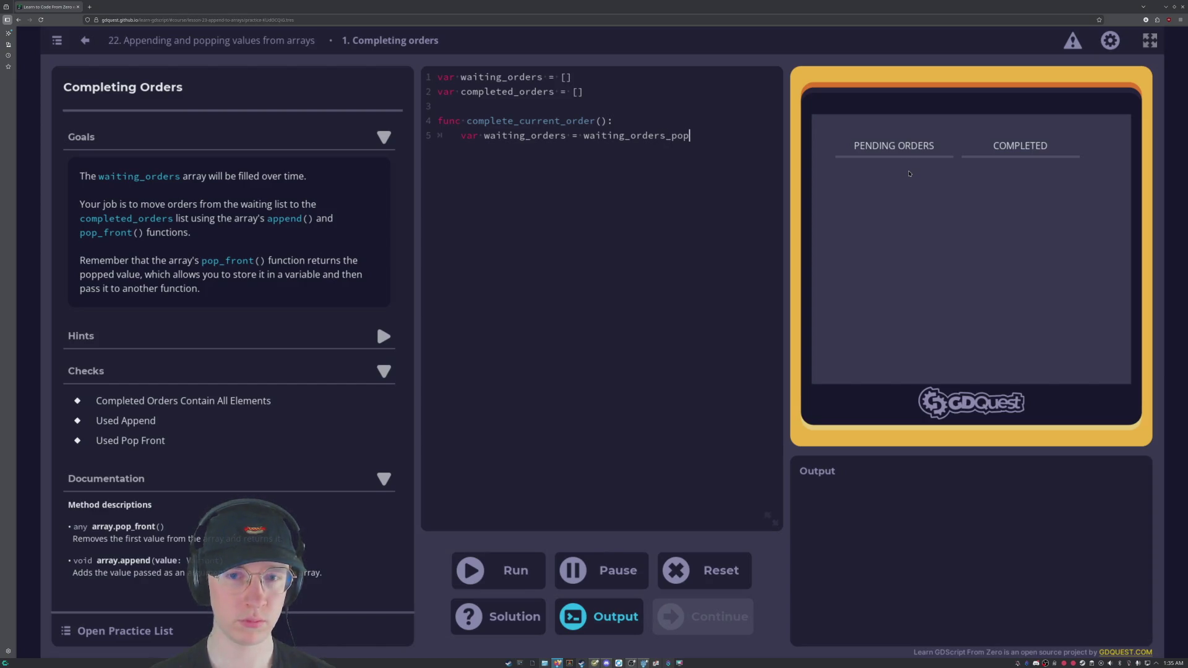
key("BackSpace")
key("BackSpace")
key("BackSpace")
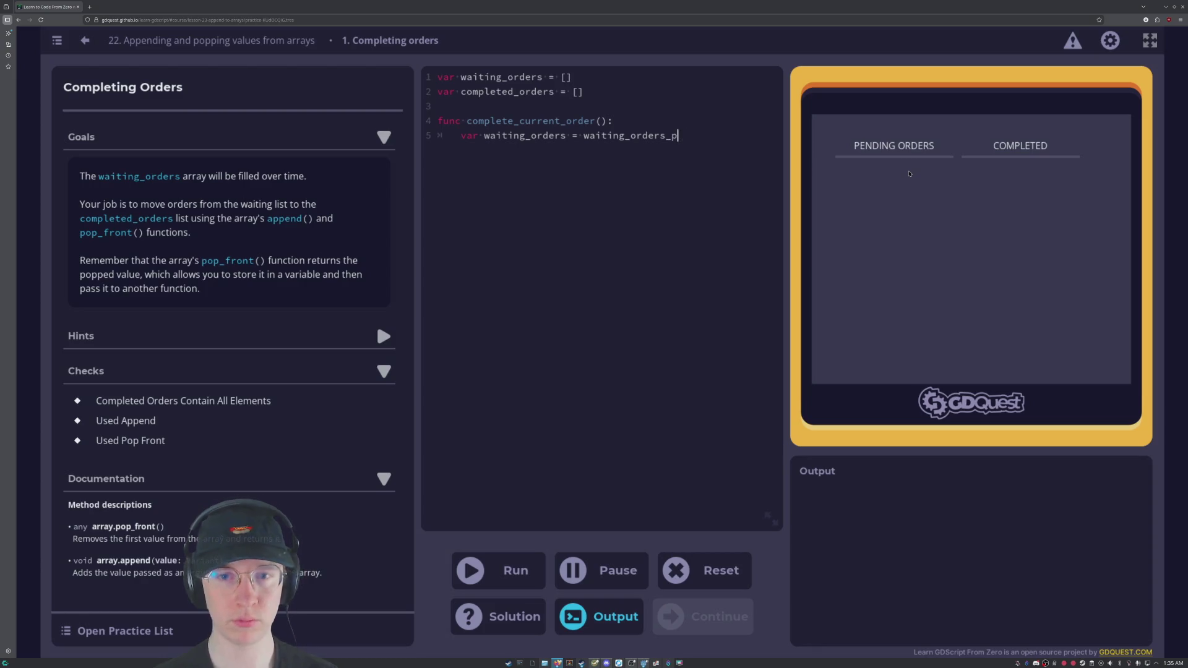
type("s")
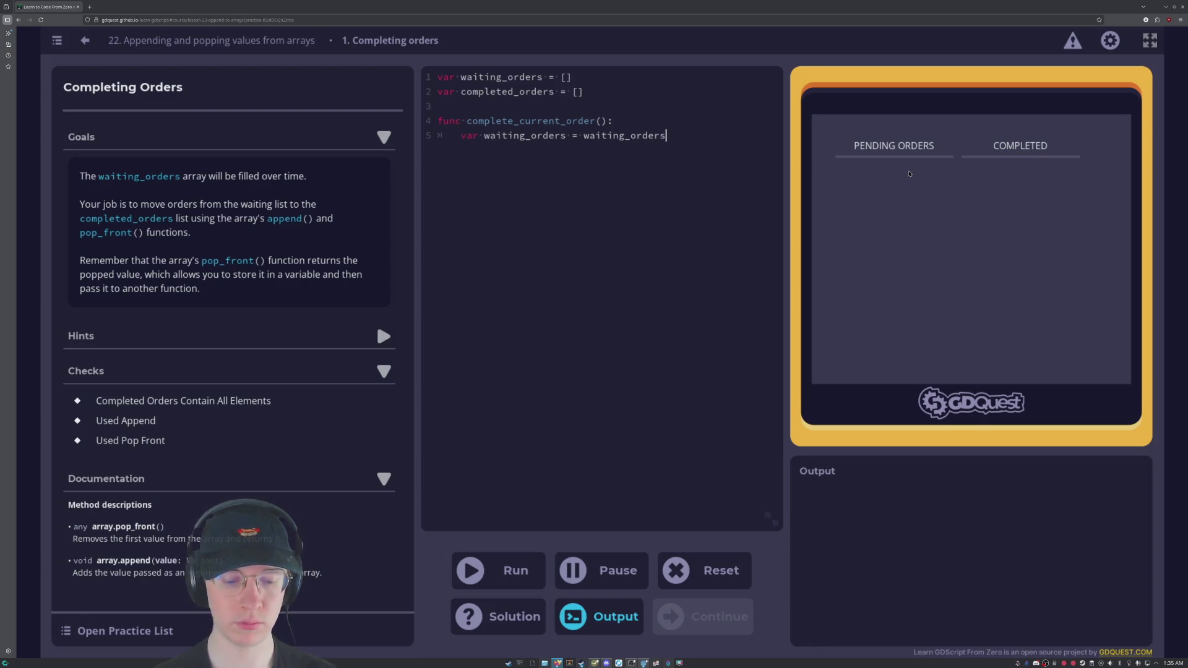
type(".pop_")
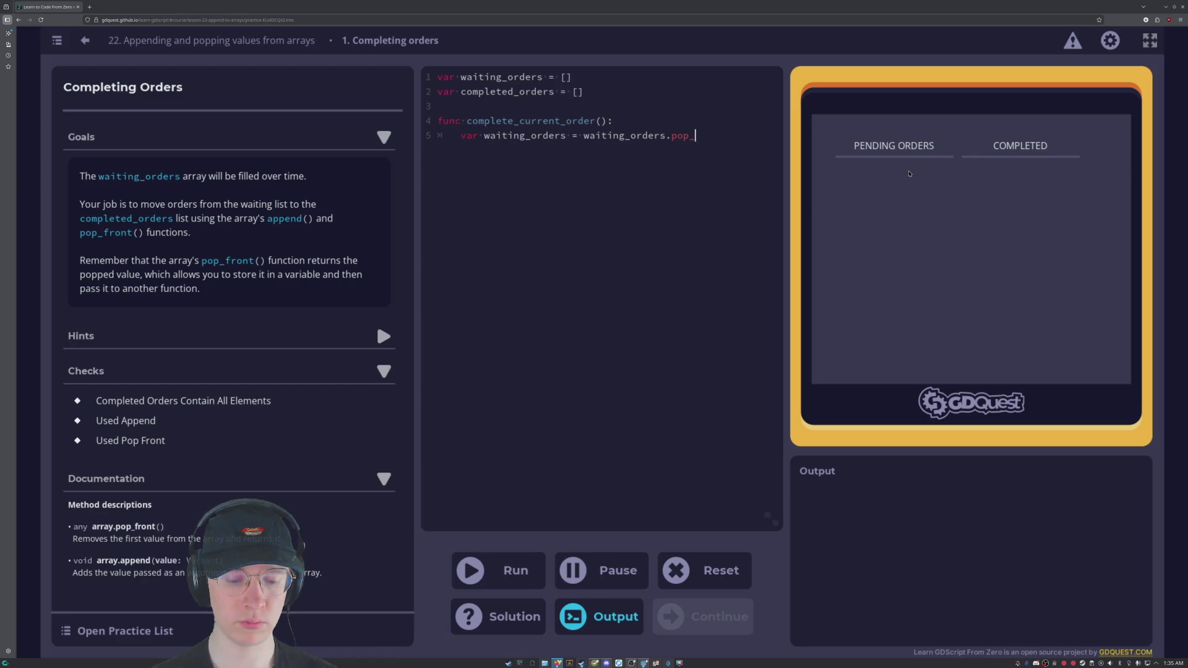
type("front()")
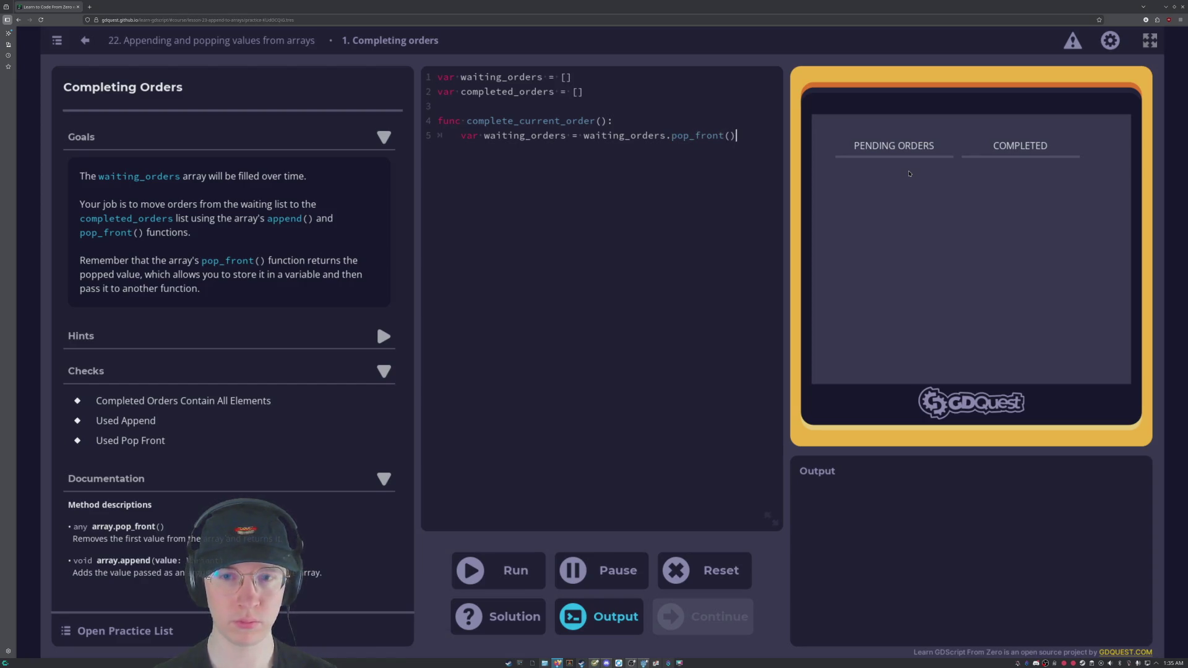
type(":")
key("BackSpace")
key("BackSpace")
key("BackSpace")
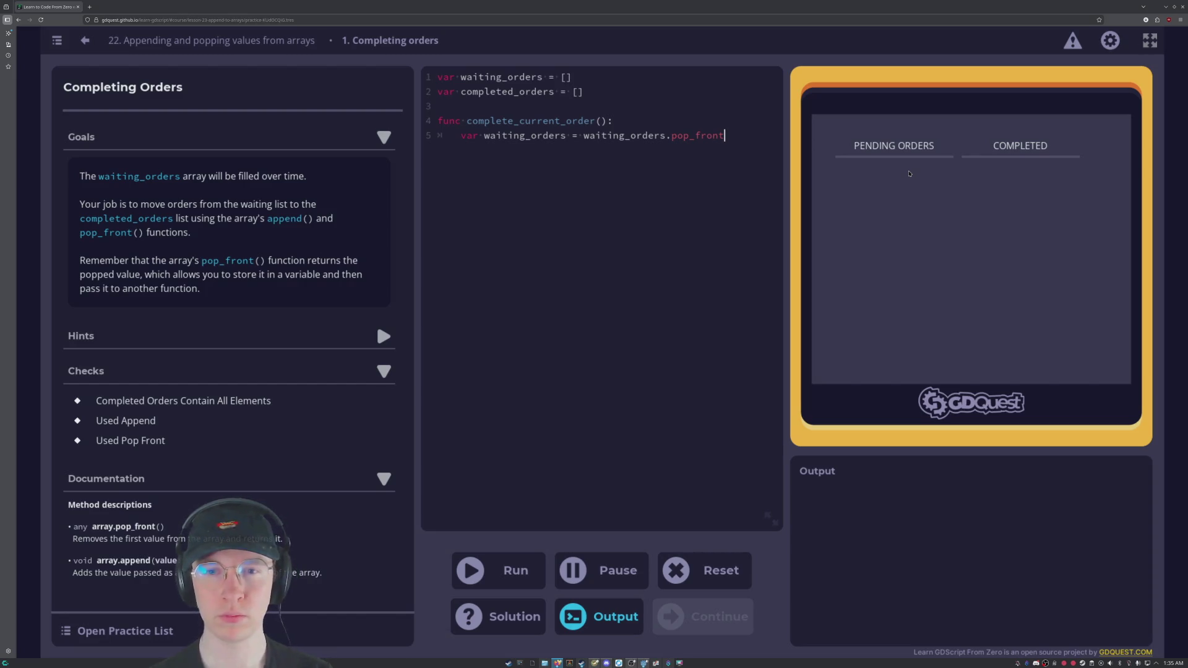
type("()")
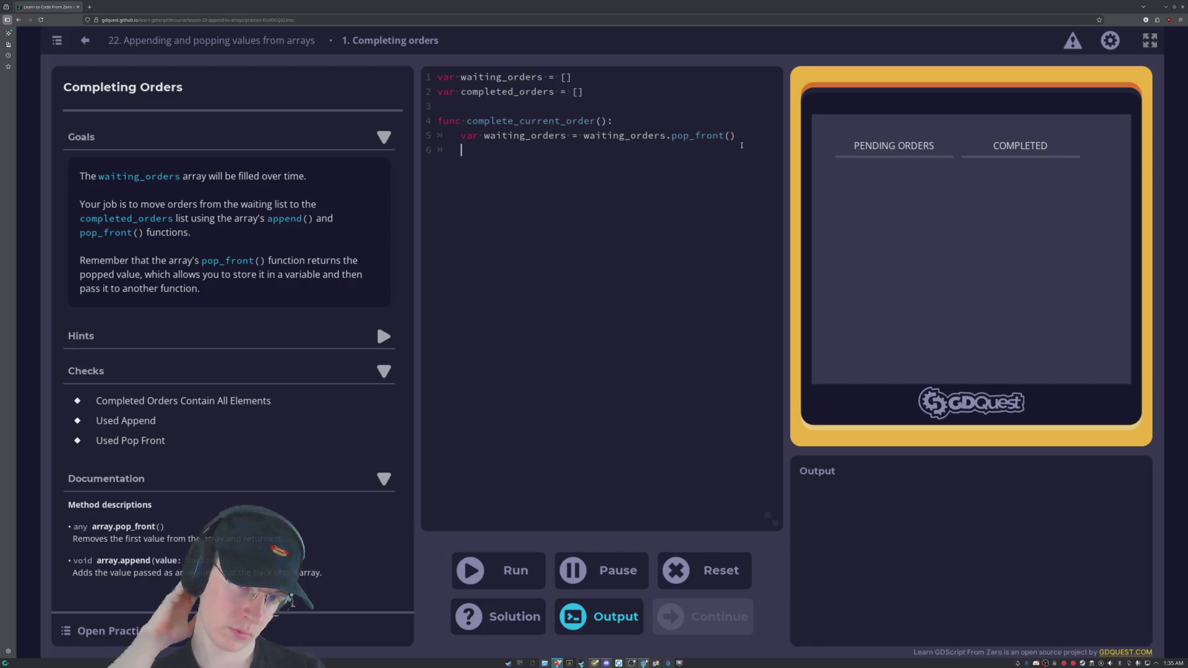
Start line 6 with complete_current_orders and compare against the suggested solution.
type("com")
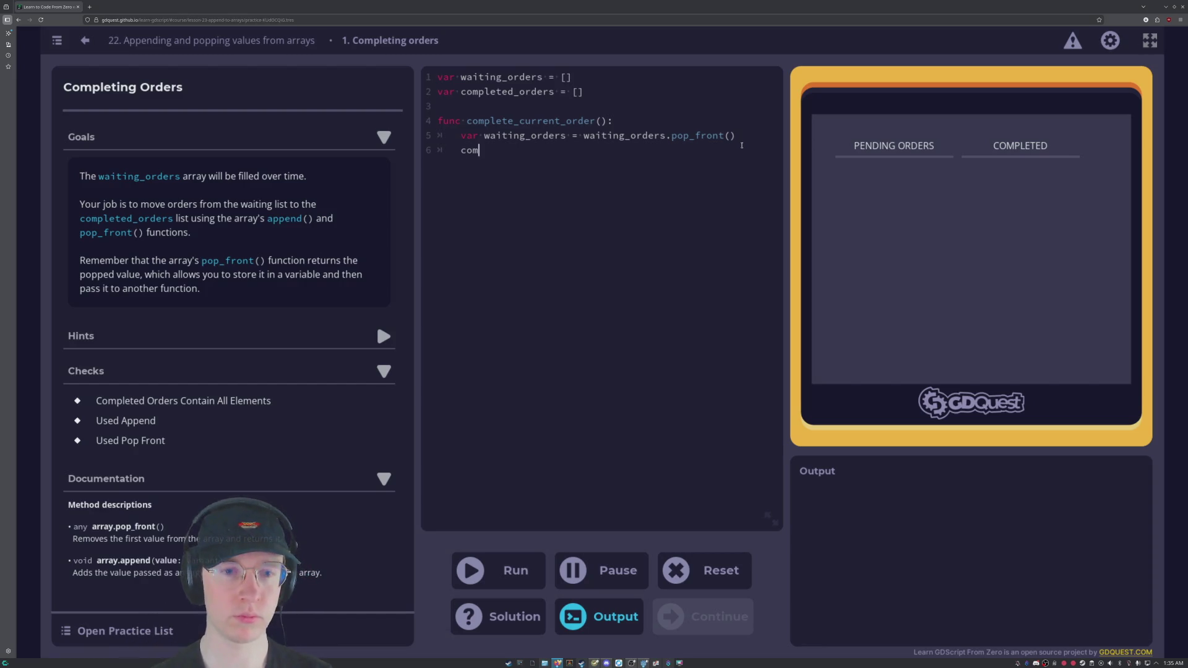
type("pleted")
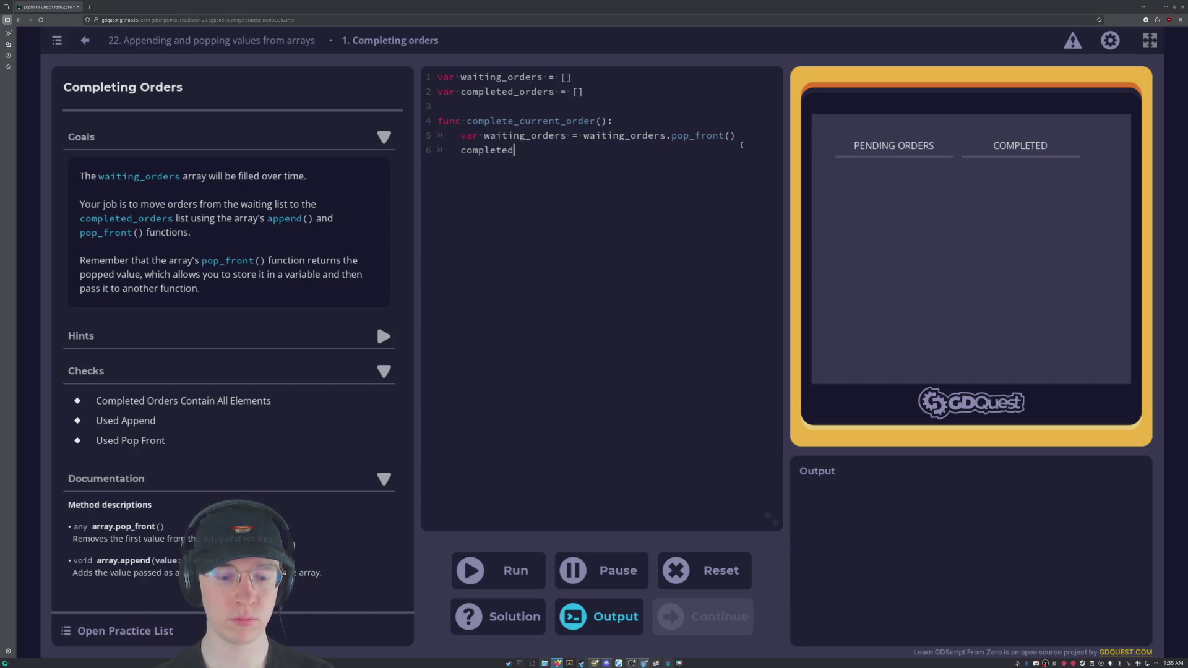
key("BackSpace")
type("_current")
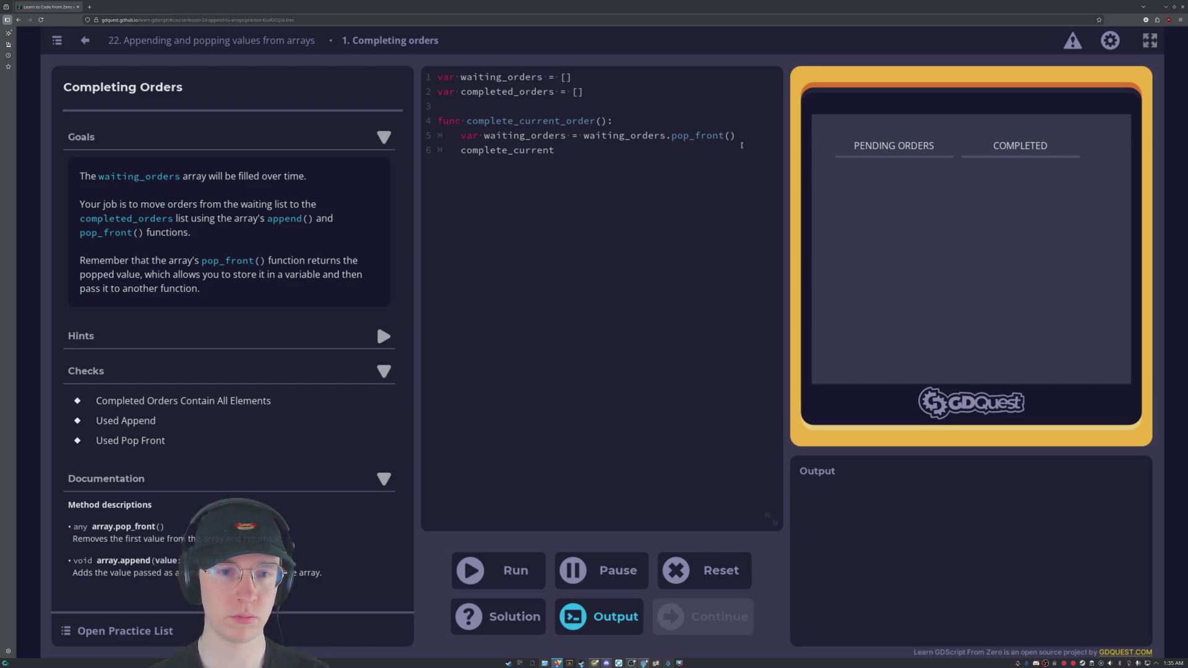
type("_")
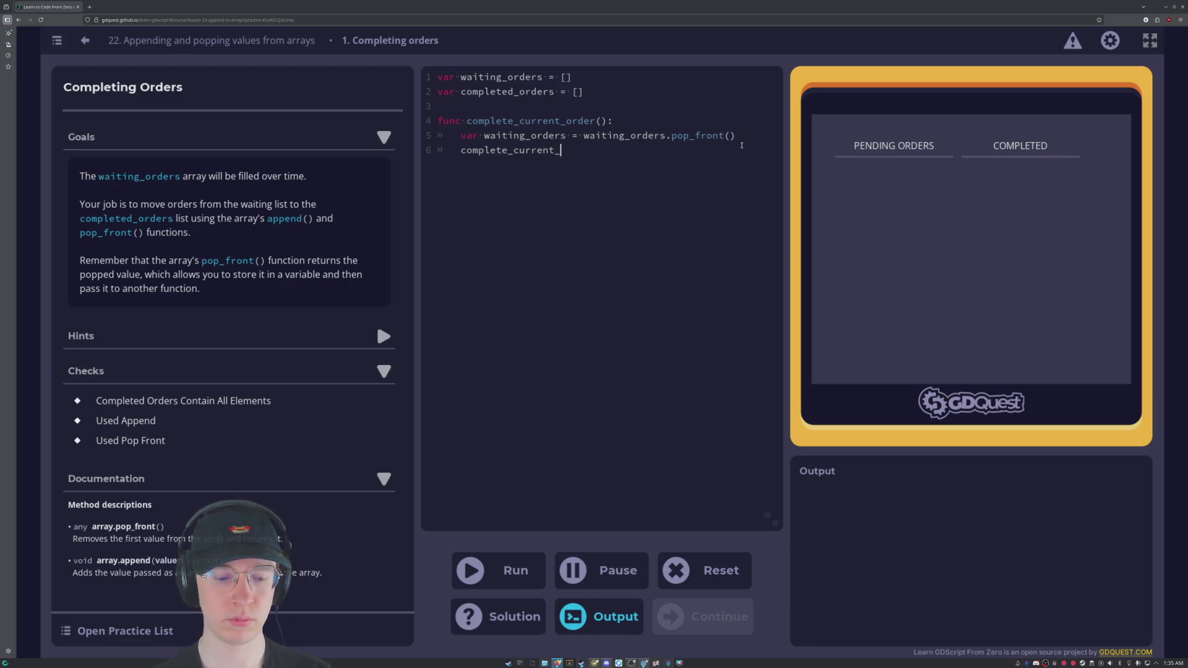
type("orders")
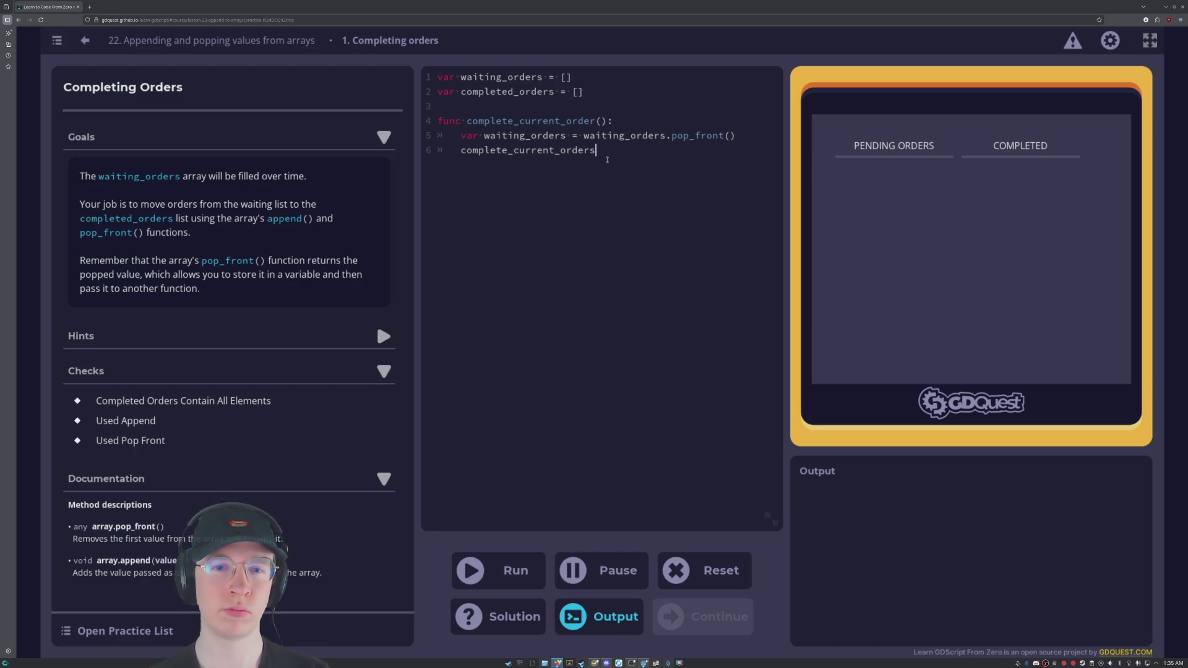
left_click(736, 136)
left_click(646, 146)
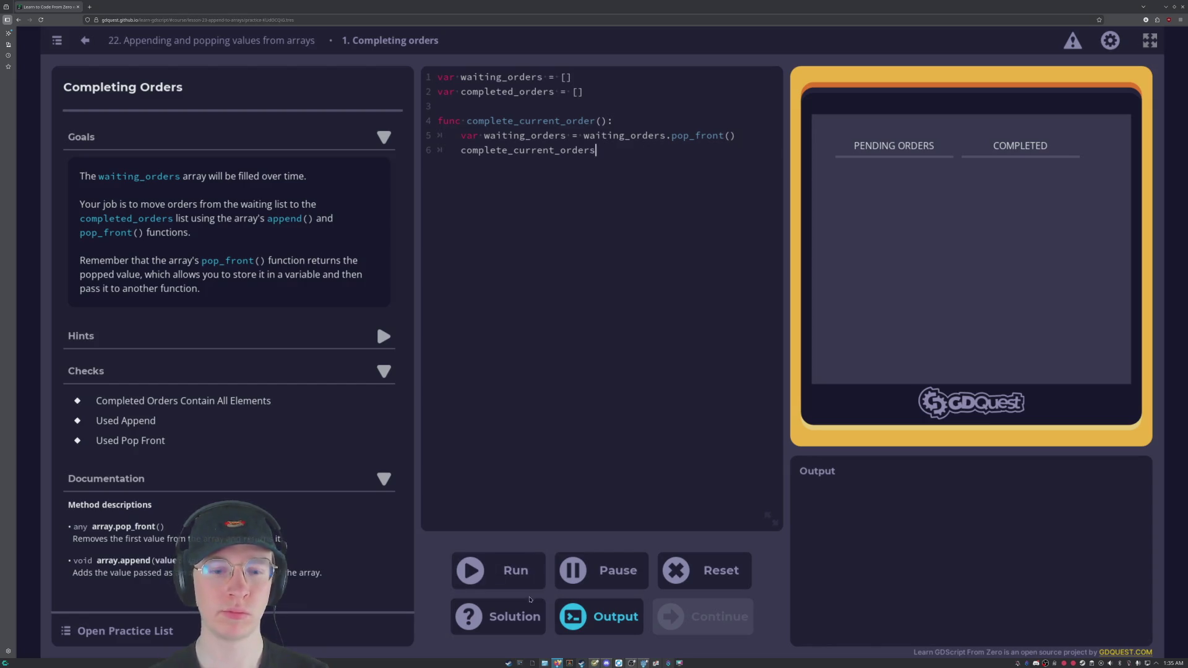
left_click(526, 605)
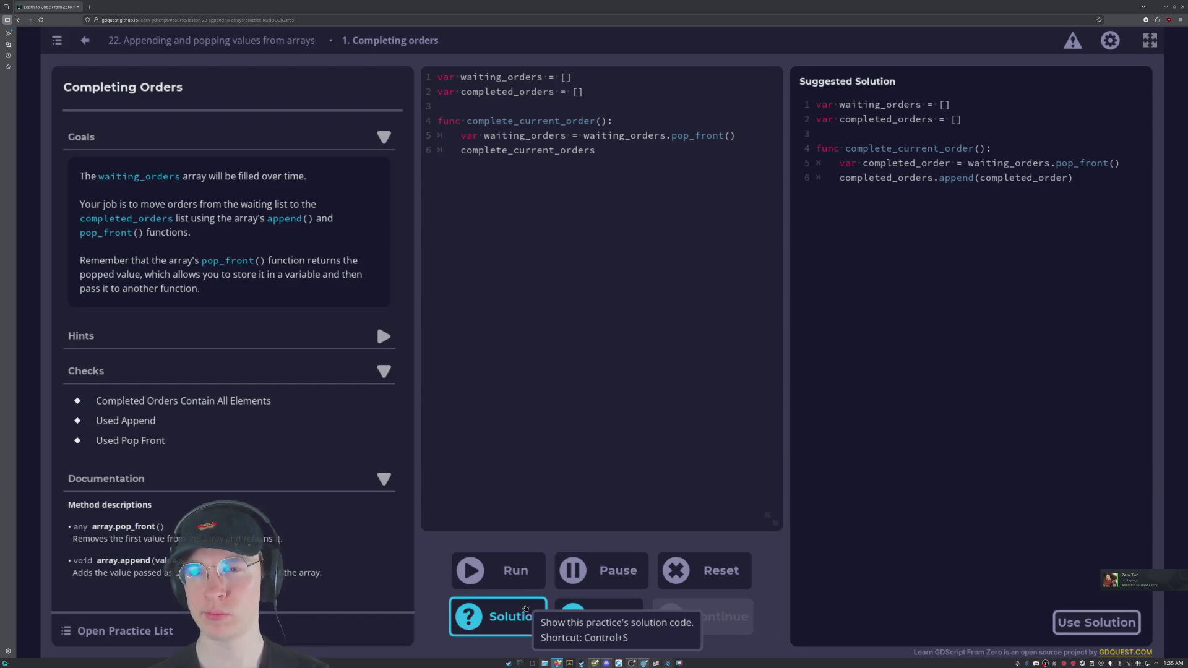
Complete line 6 as complete_current_orders.append(completed_orders), checking the suggested solution in between.
left_click(526, 609)
type(".append")
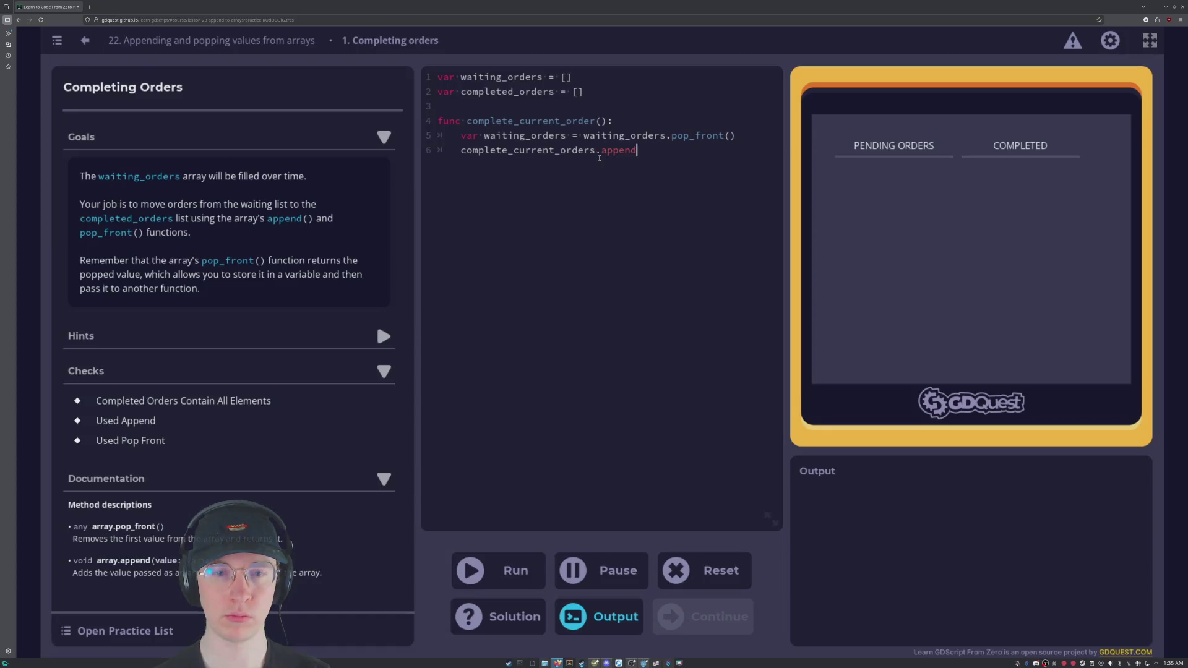
left_click(523, 629)
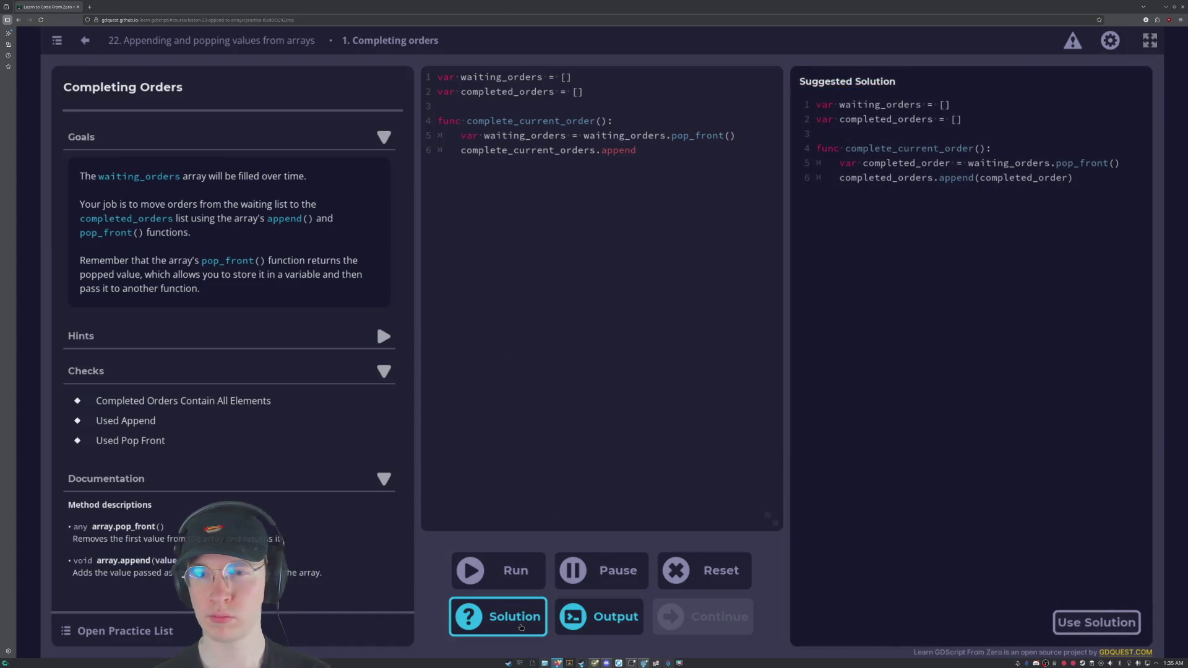
left_click(521, 628)
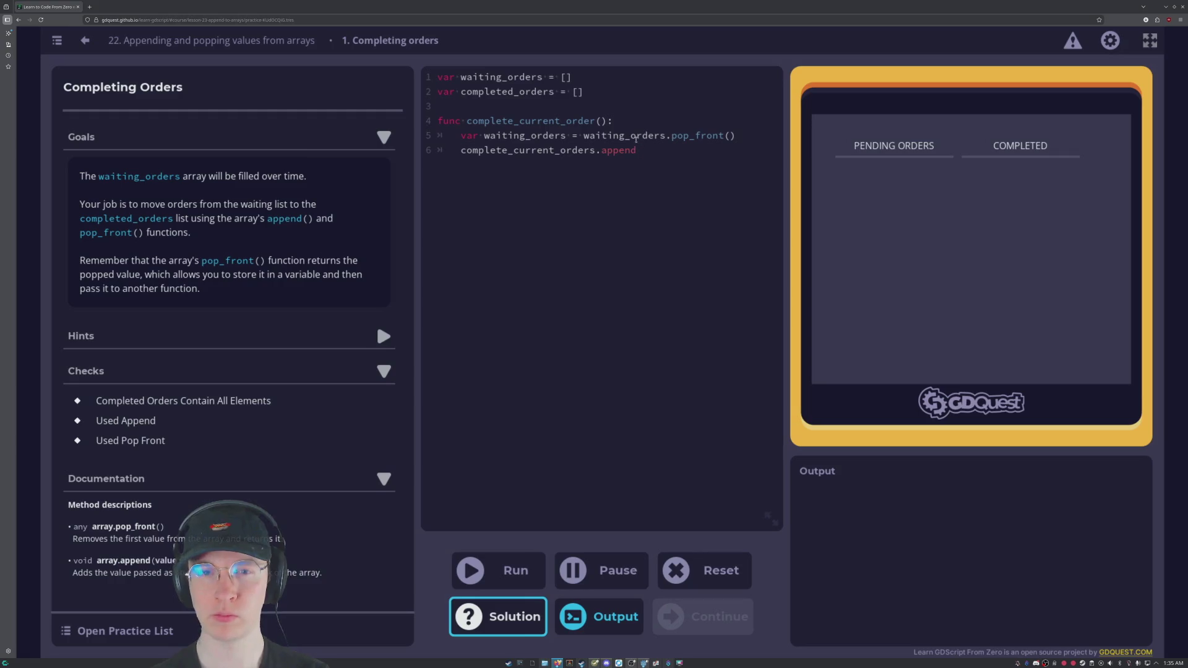
left_click(643, 152)
type("(complet")
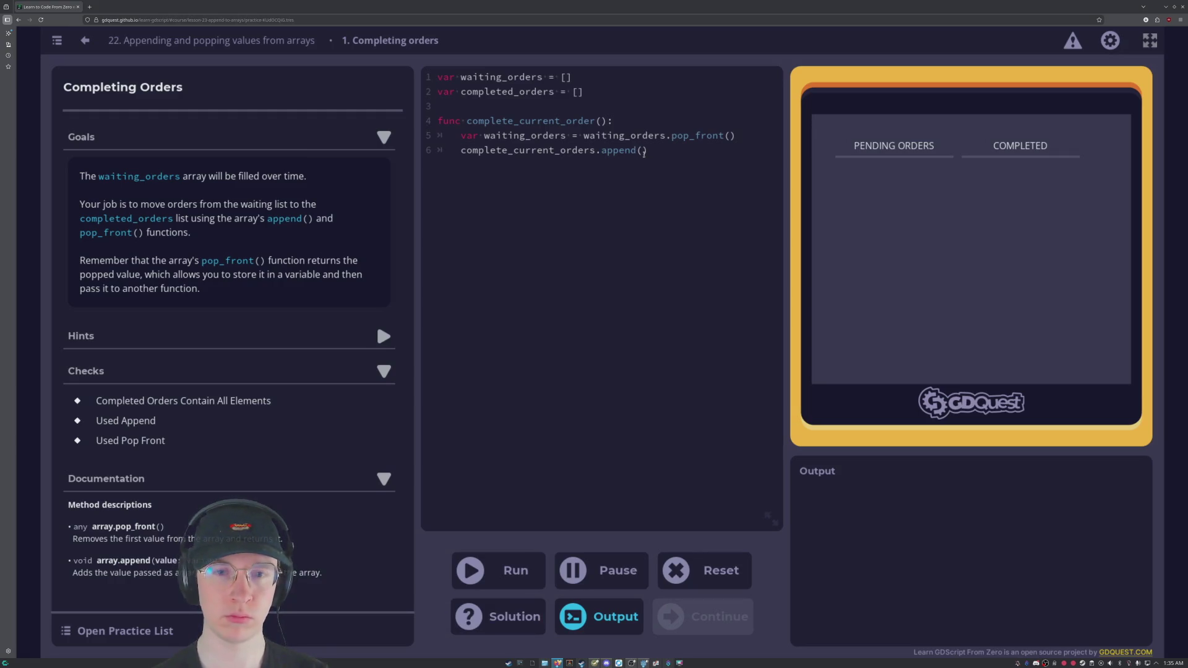
type("ed")
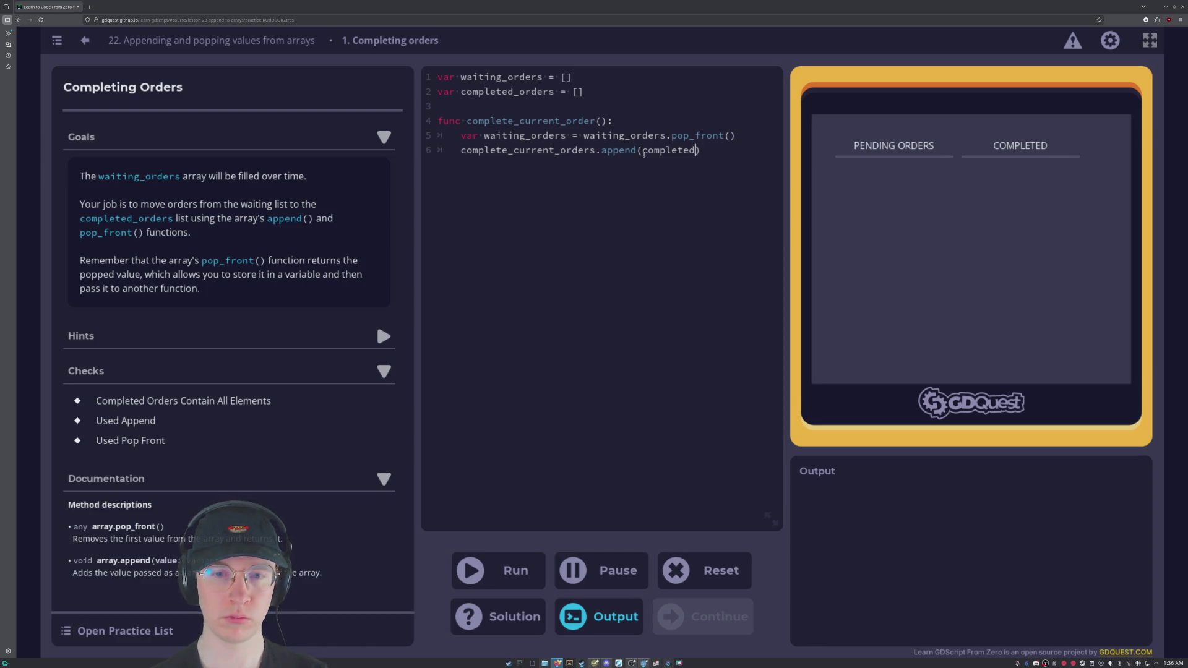
type("_orders")
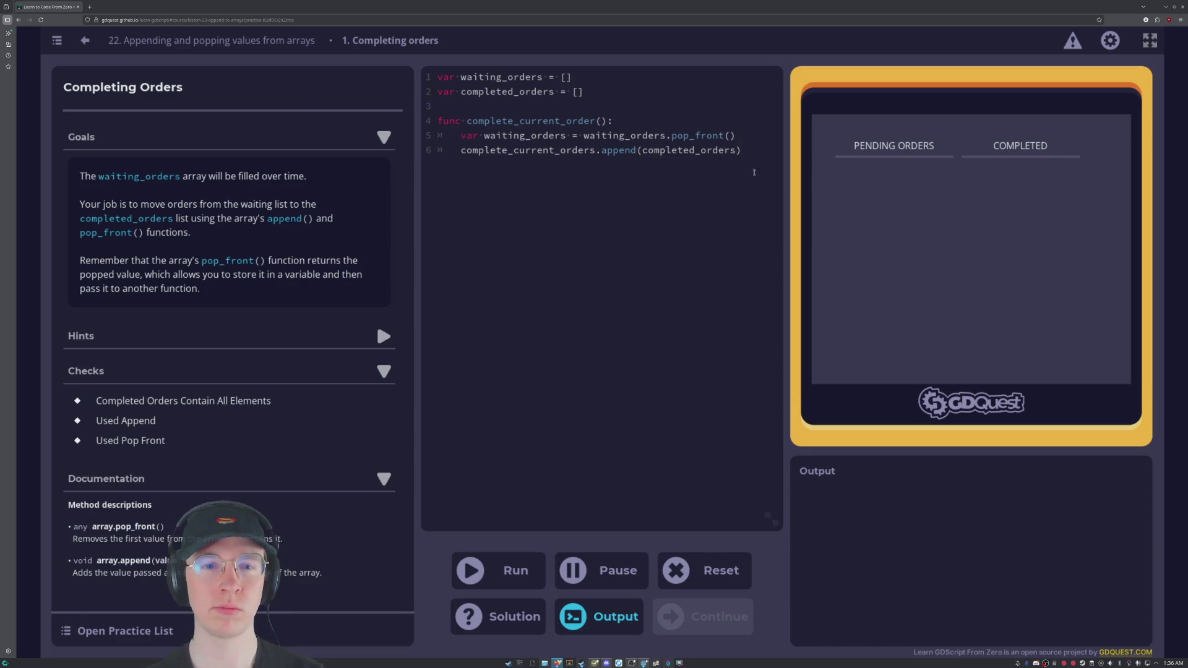
left_click(523, 621)
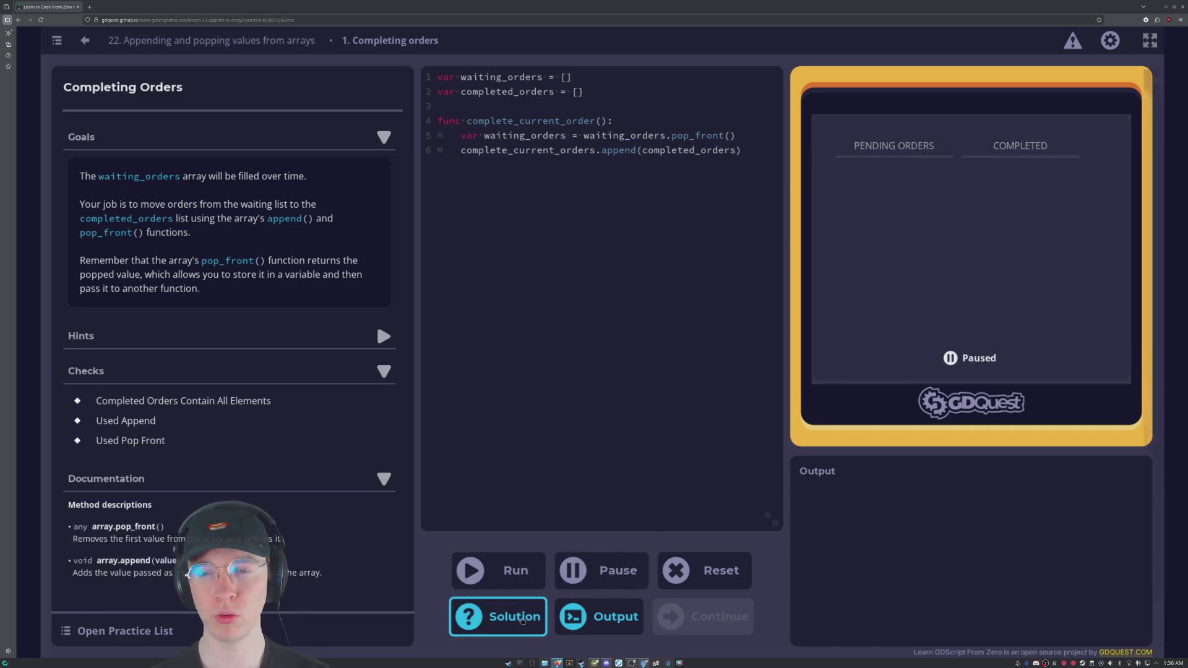
left_click(523, 620)
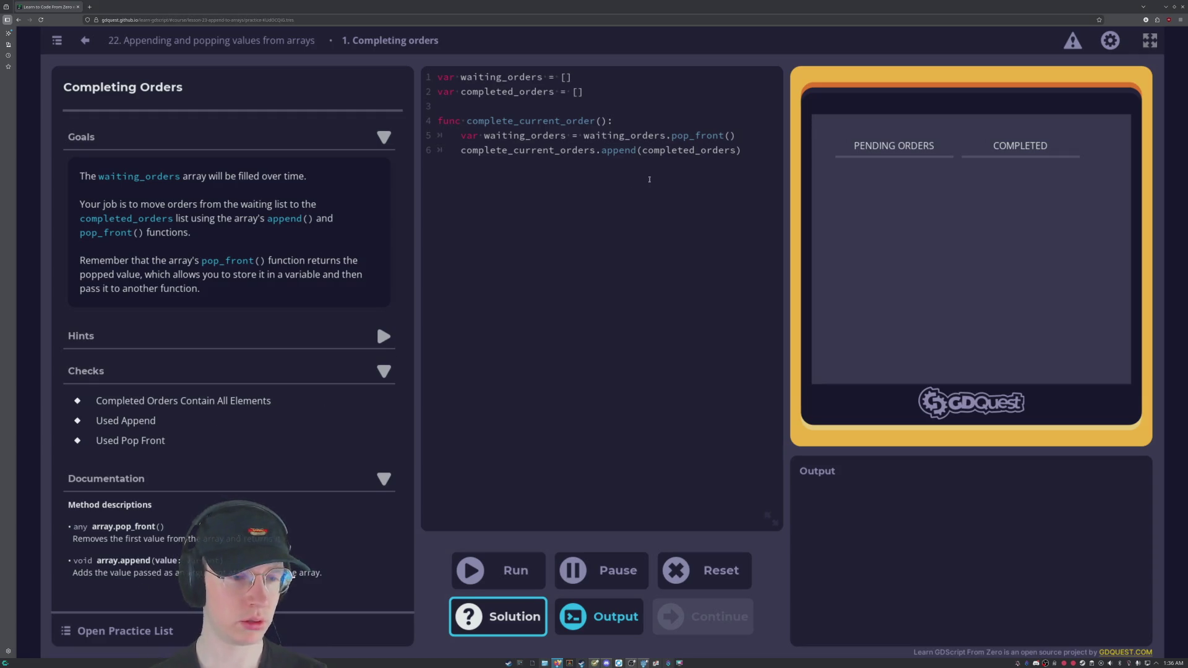
Change the appended argument to completed_order, then read Hints 1 and 2, leaving Hint 1 open.
left_click(734, 151)
key("BackSpace")
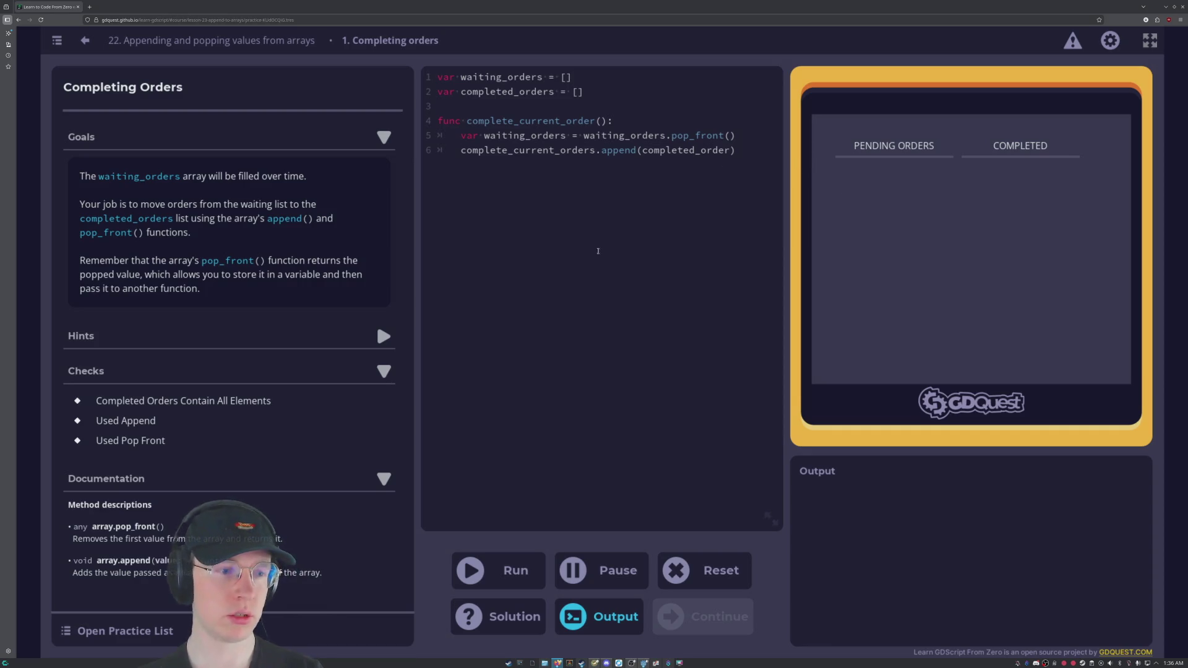
left_click(382, 338)
left_click(379, 337)
left_click(376, 336)
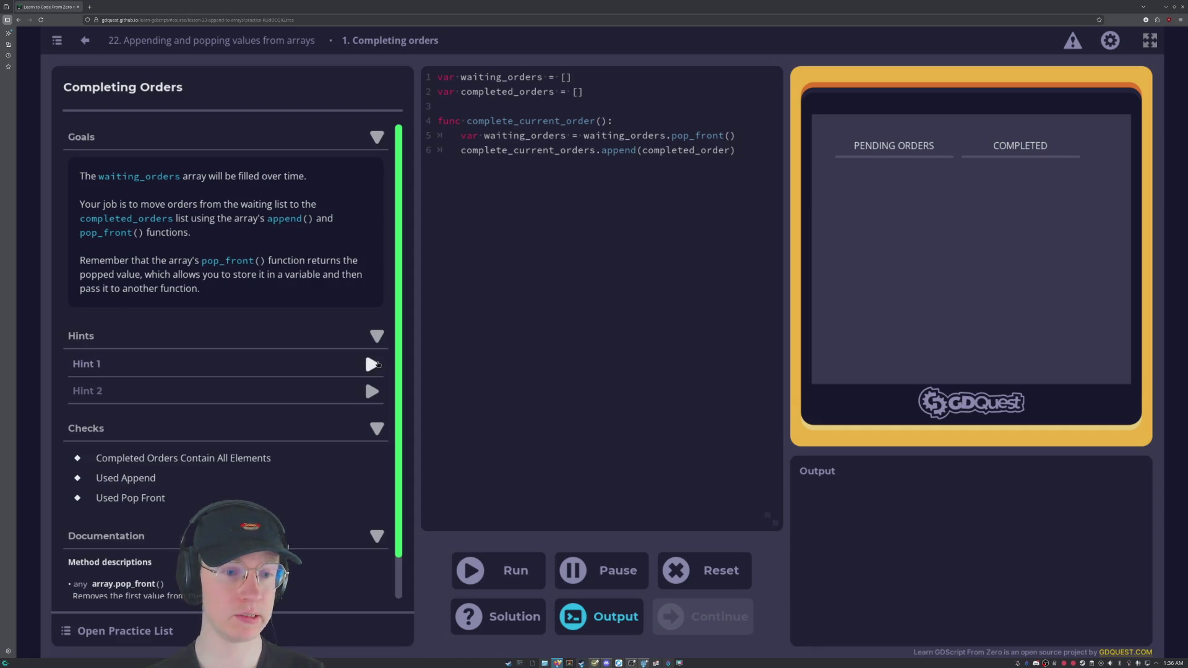
left_click(374, 364)
left_click(374, 364)
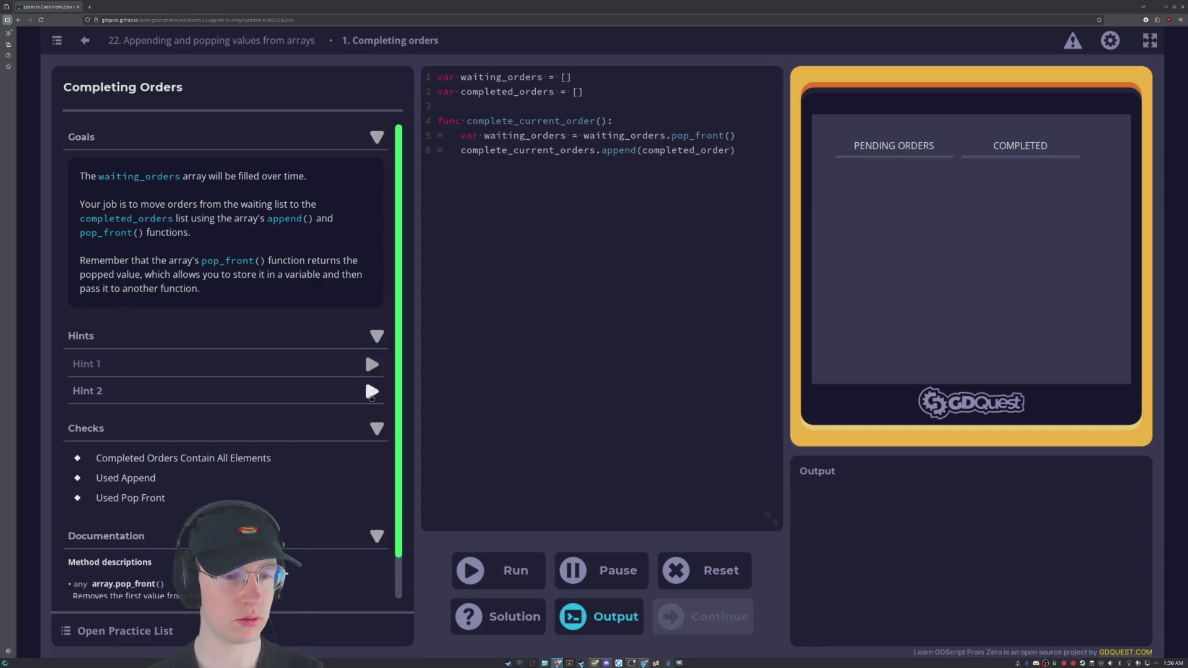
left_click(372, 393)
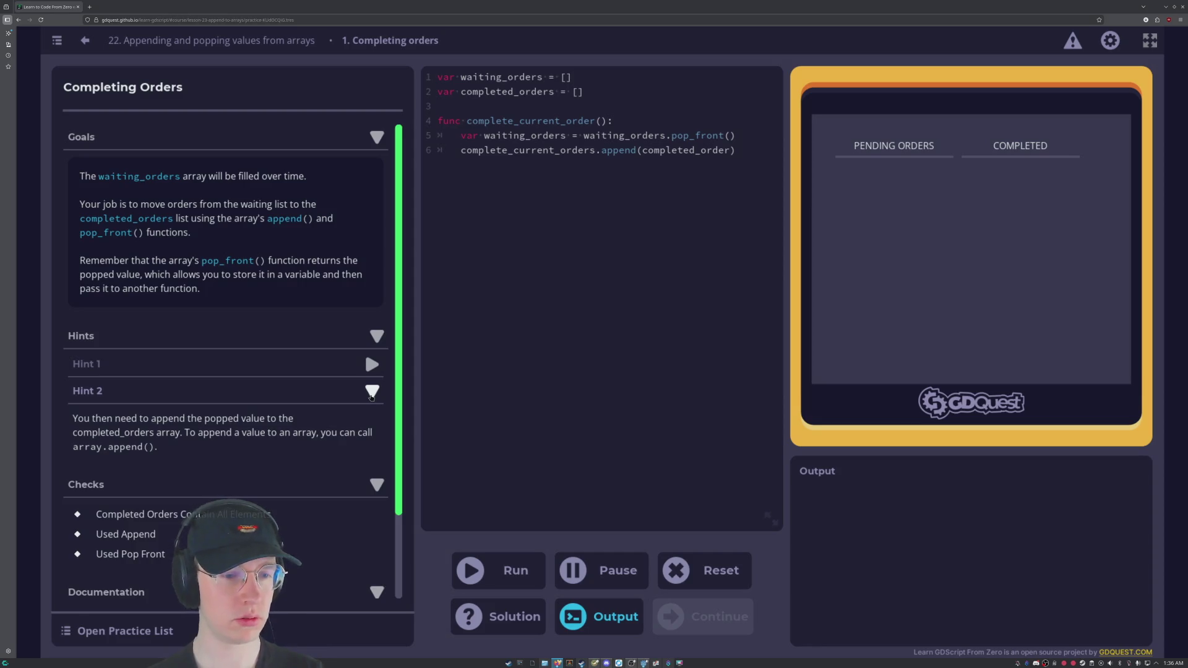
left_click(372, 392)
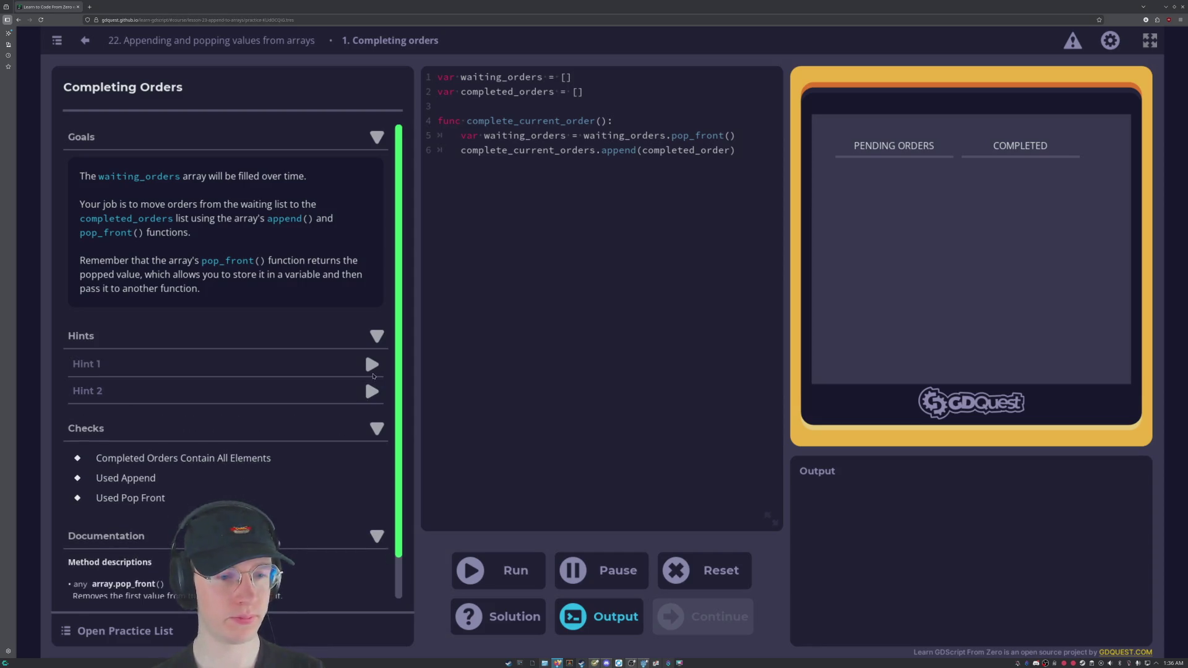
left_click(372, 363)
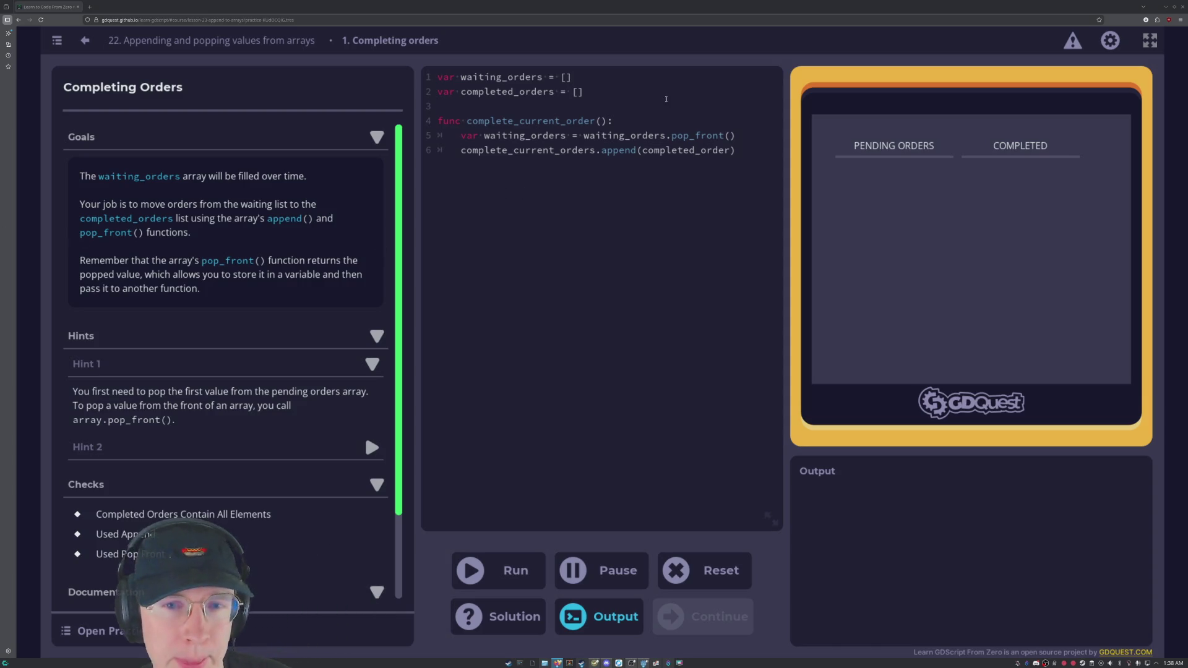
left_click(739, 155)
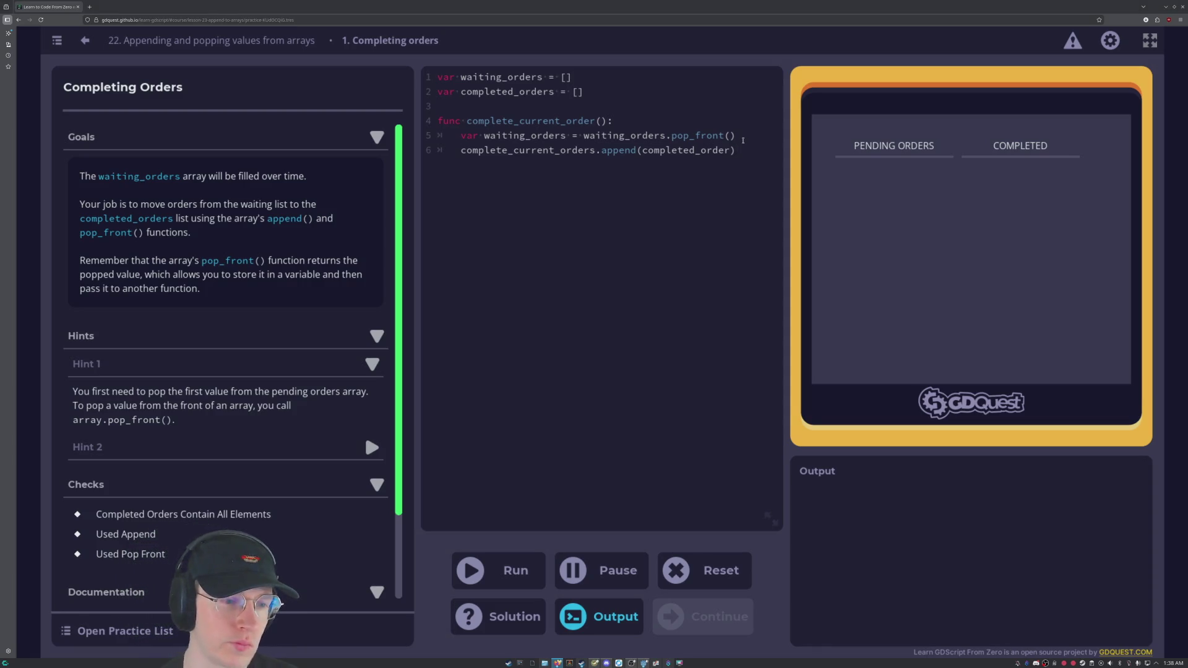
left_click(498, 570)
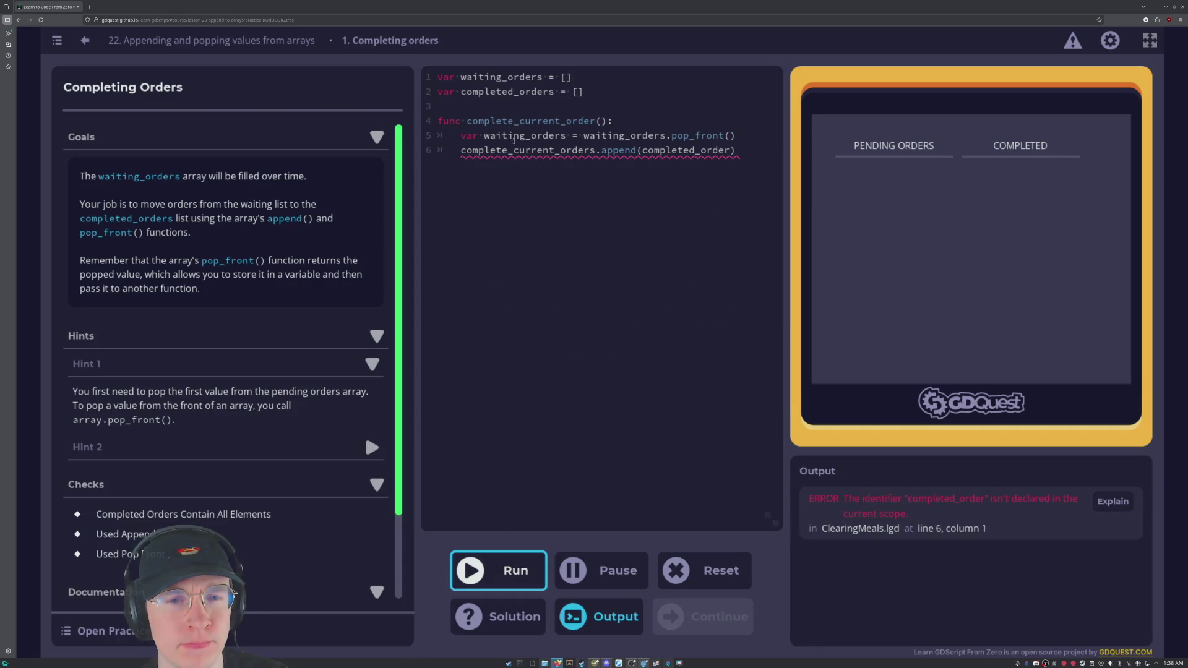
mouse_move(509, 151)
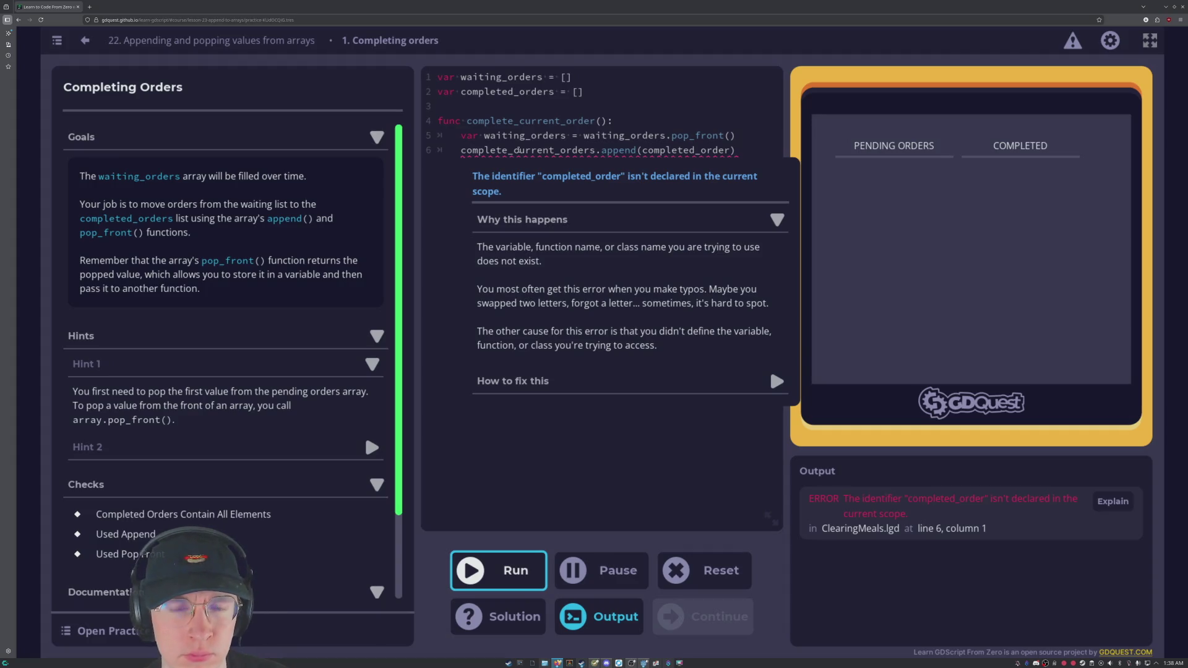
type("c")
left_click(602, 150)
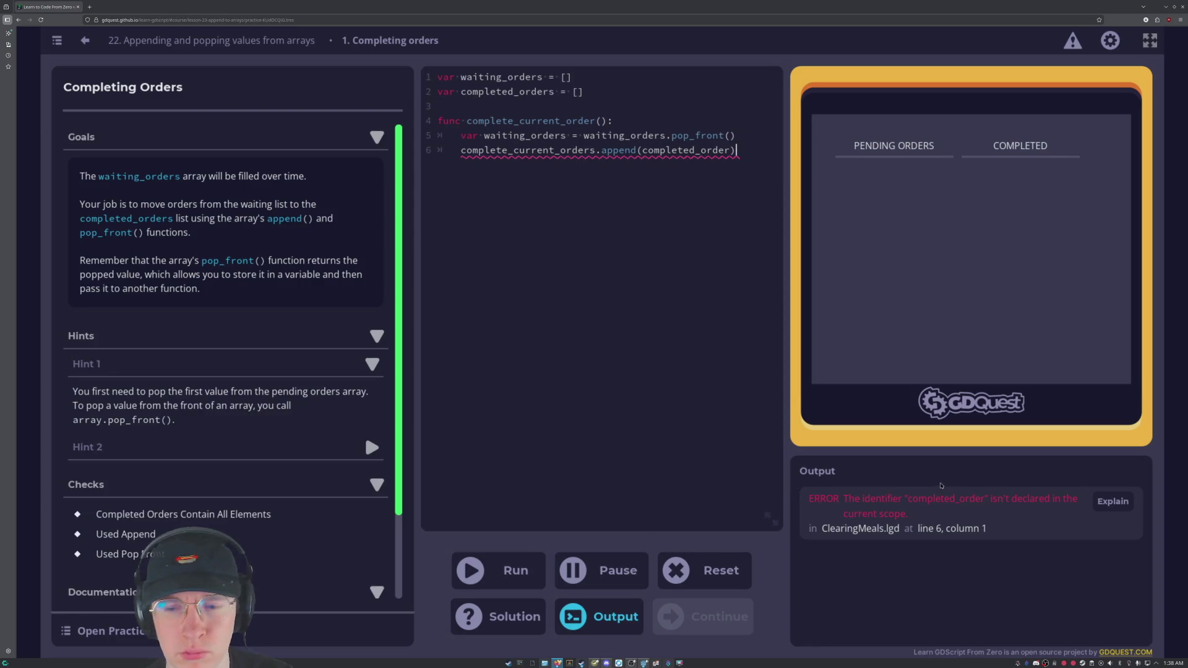
left_click(519, 632)
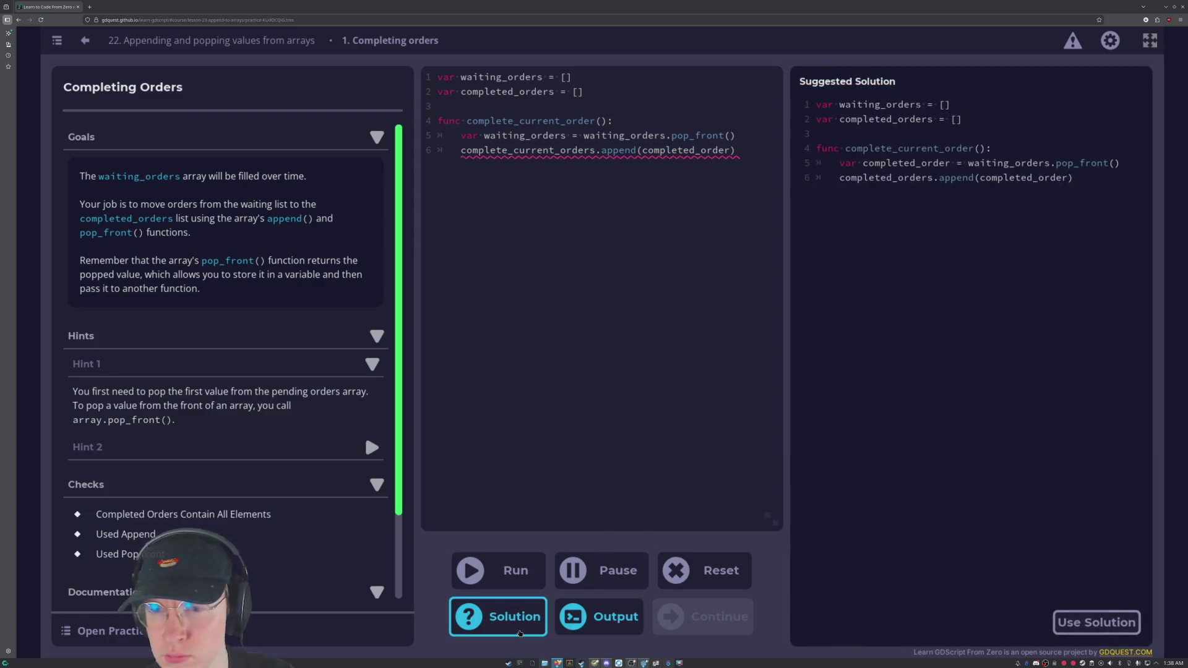
left_click(520, 632)
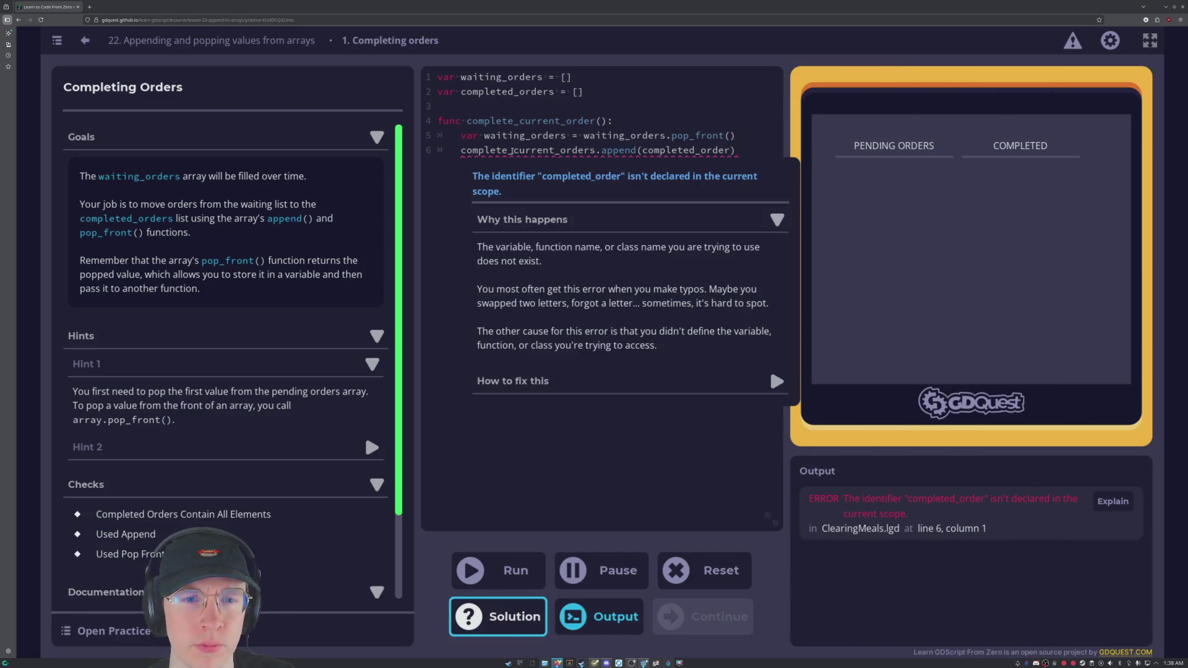
left_click(512, 150)
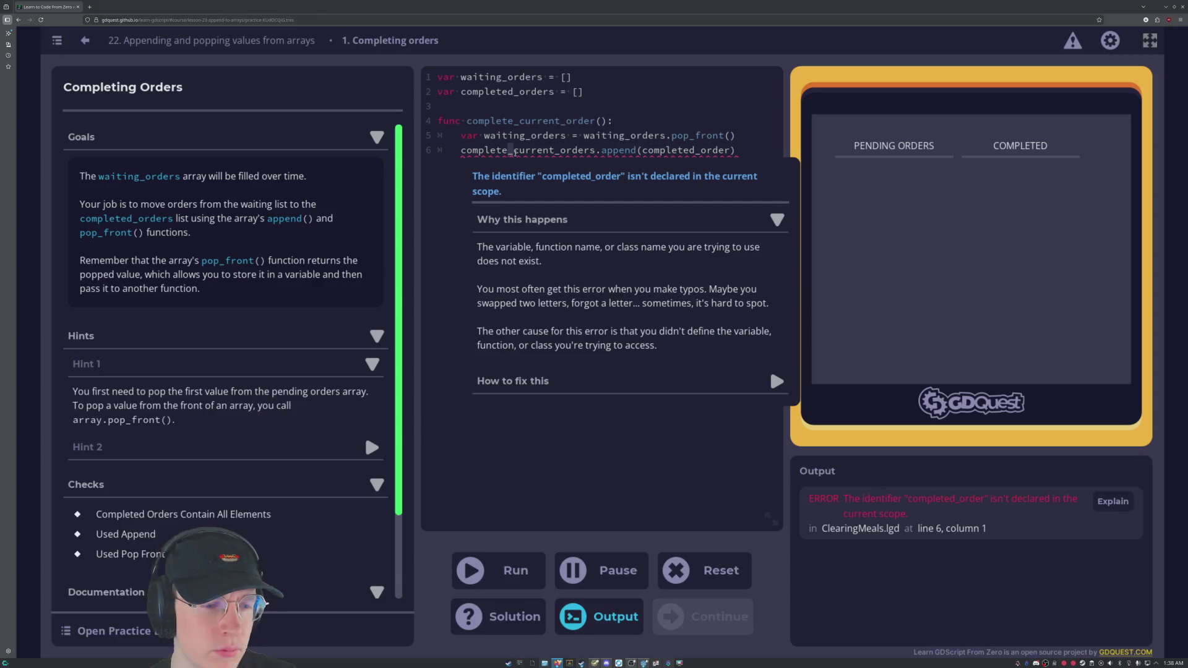
left_click_drag(513, 151, 555, 152)
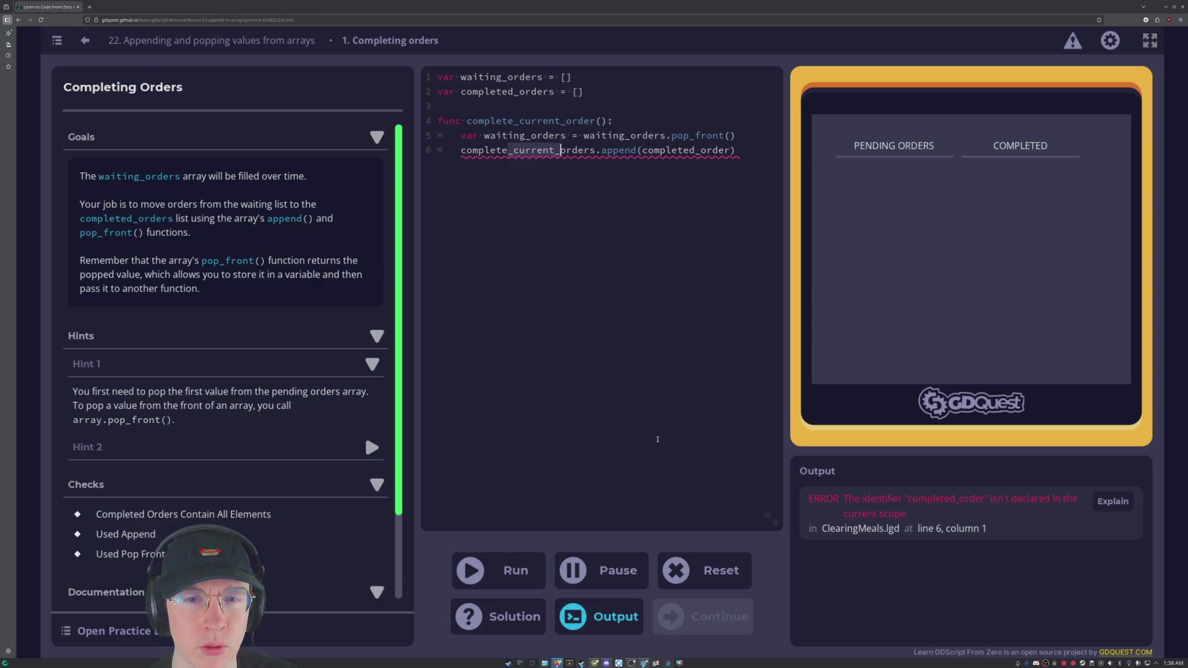
key("BackSpace")
Turn line 6's target into completed_orders, run it, dismiss the error and compare with the solution.
type("d_")
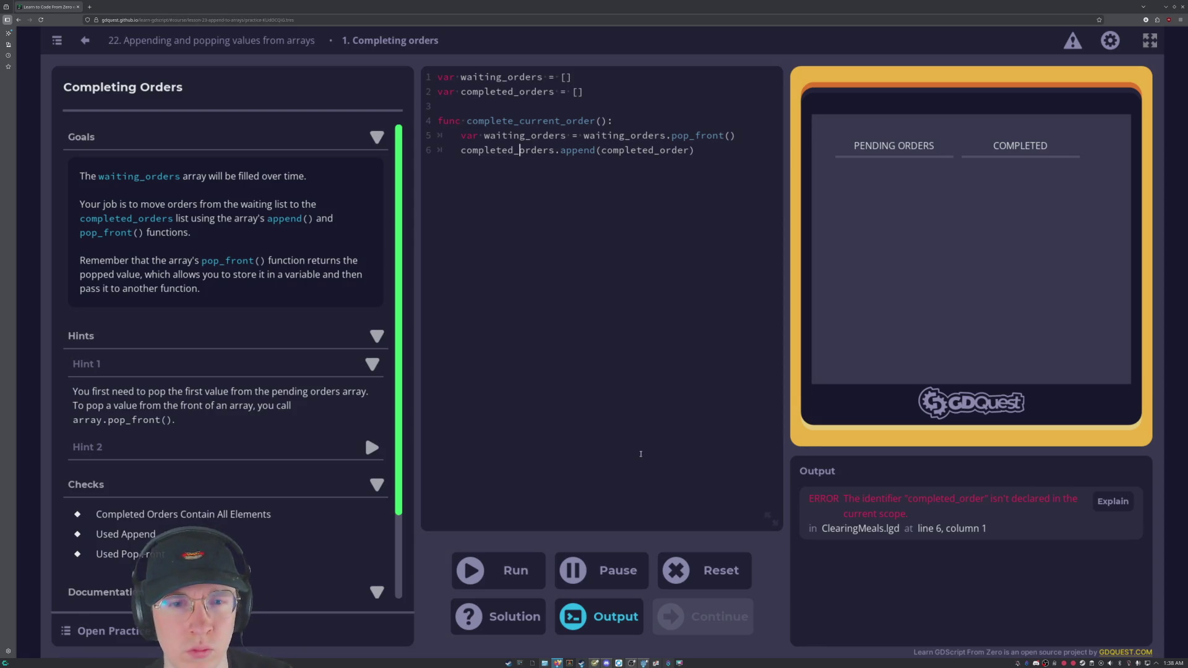
left_click(529, 585)
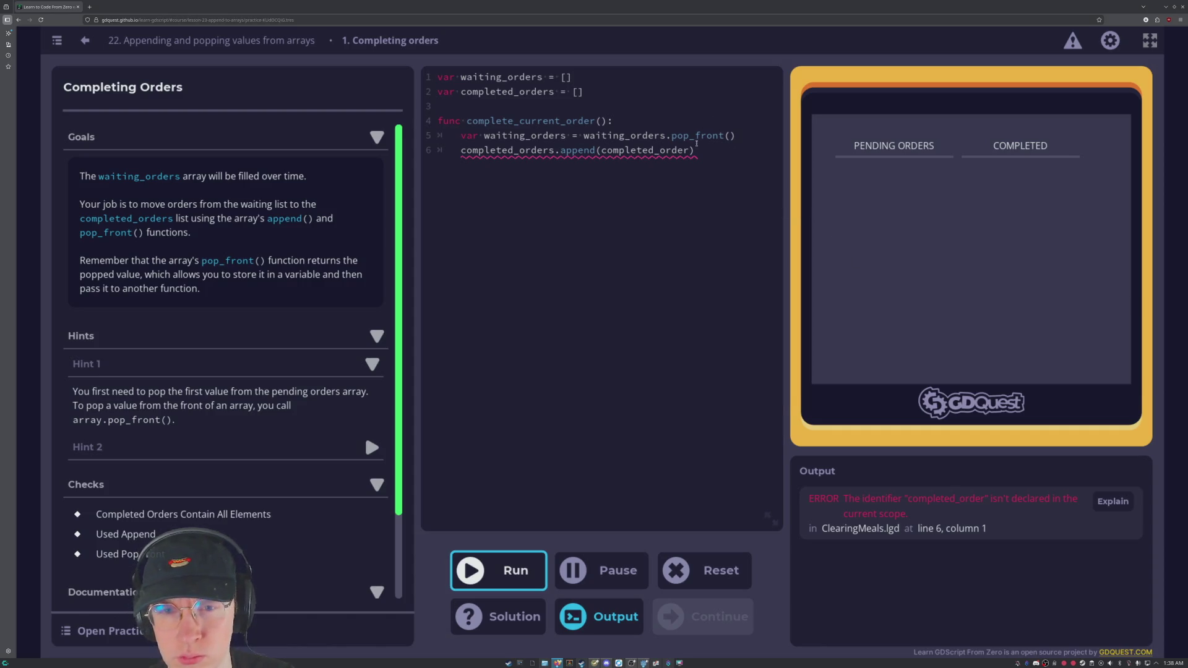
mouse_move(692, 150)
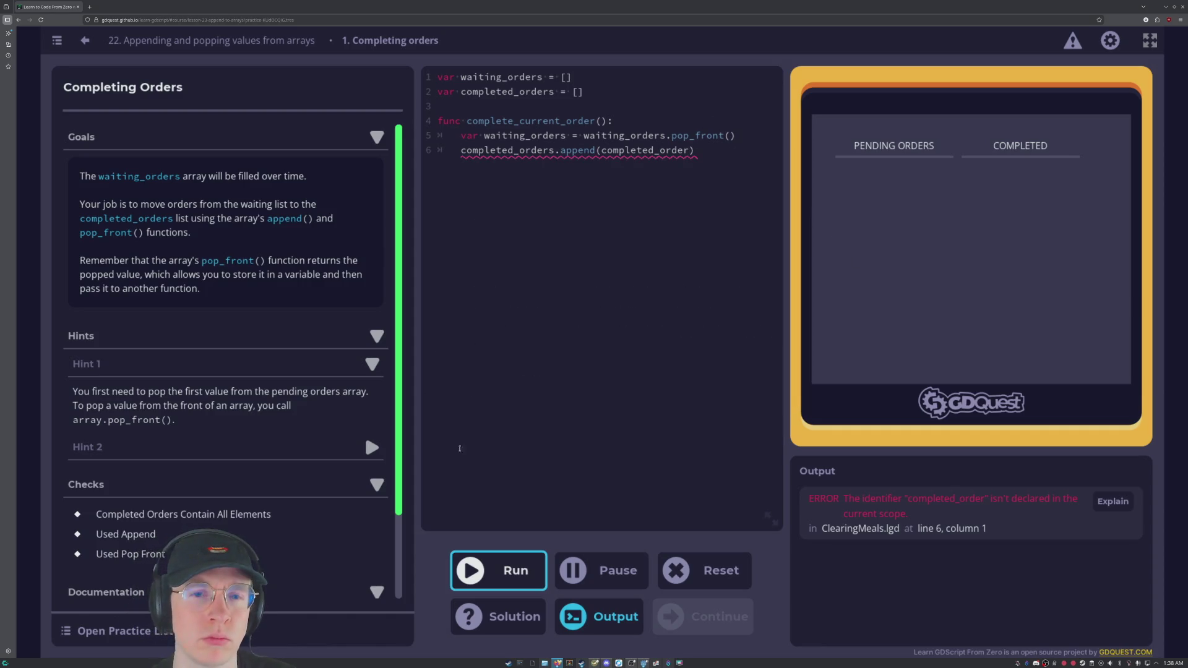
left_click(520, 383)
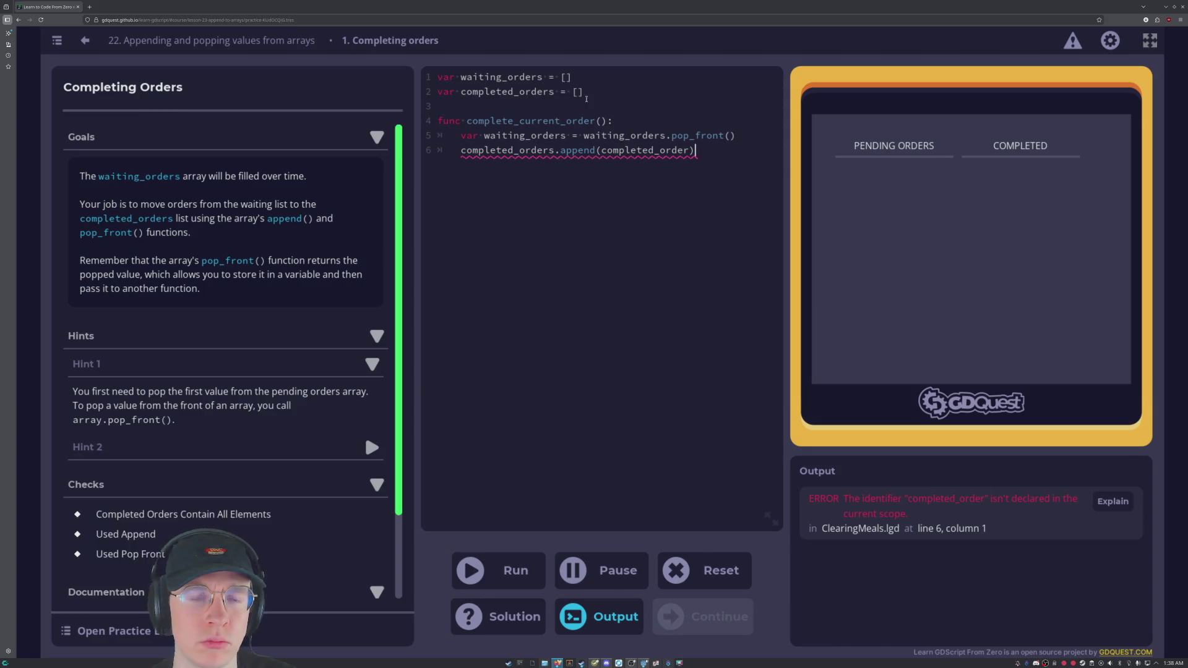
left_click(516, 617)
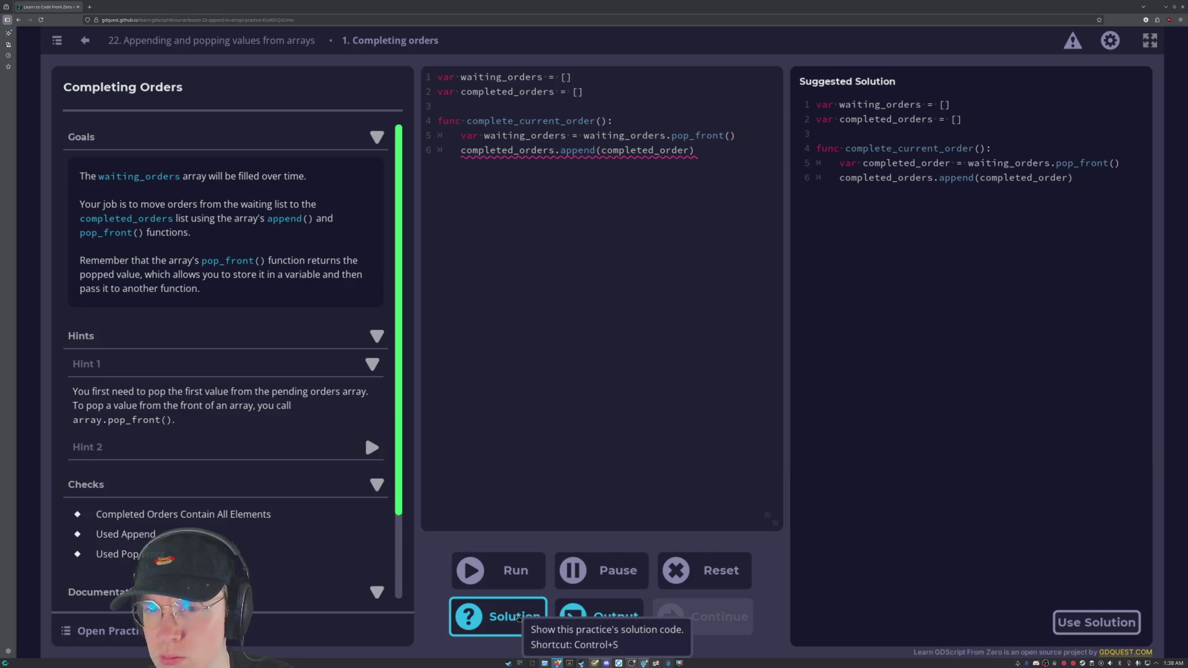
left_click(517, 624)
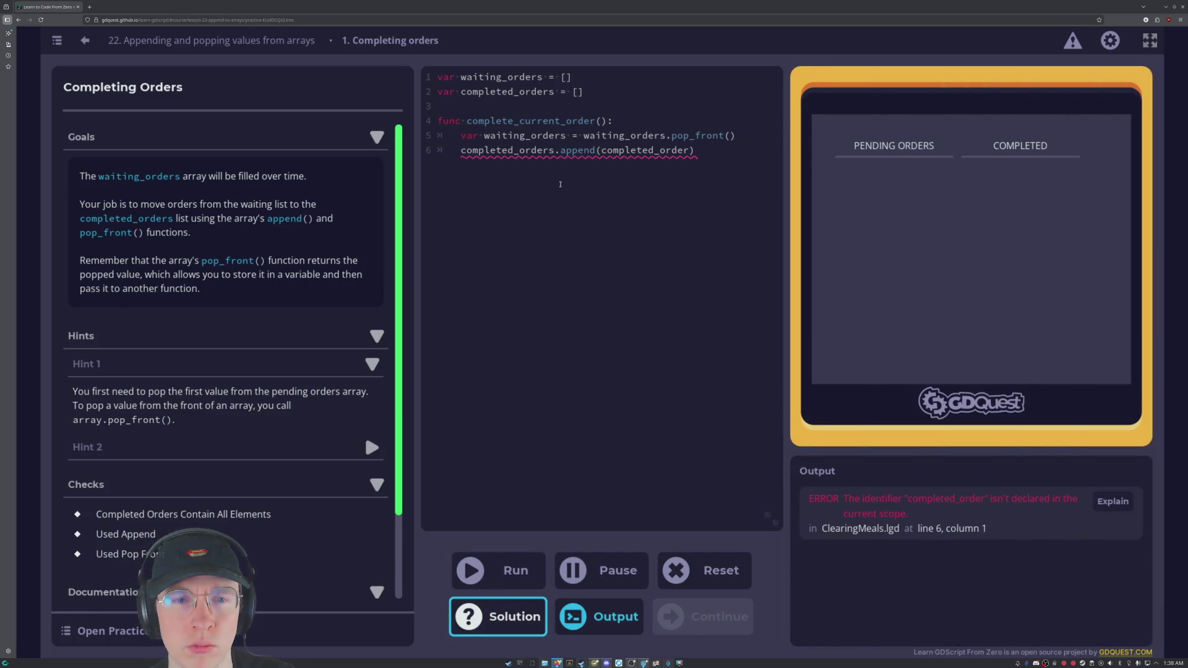
Rename line 5's variable from waiting_orders to completed_order and run the code.
left_click_drag(565, 135, 485, 135)
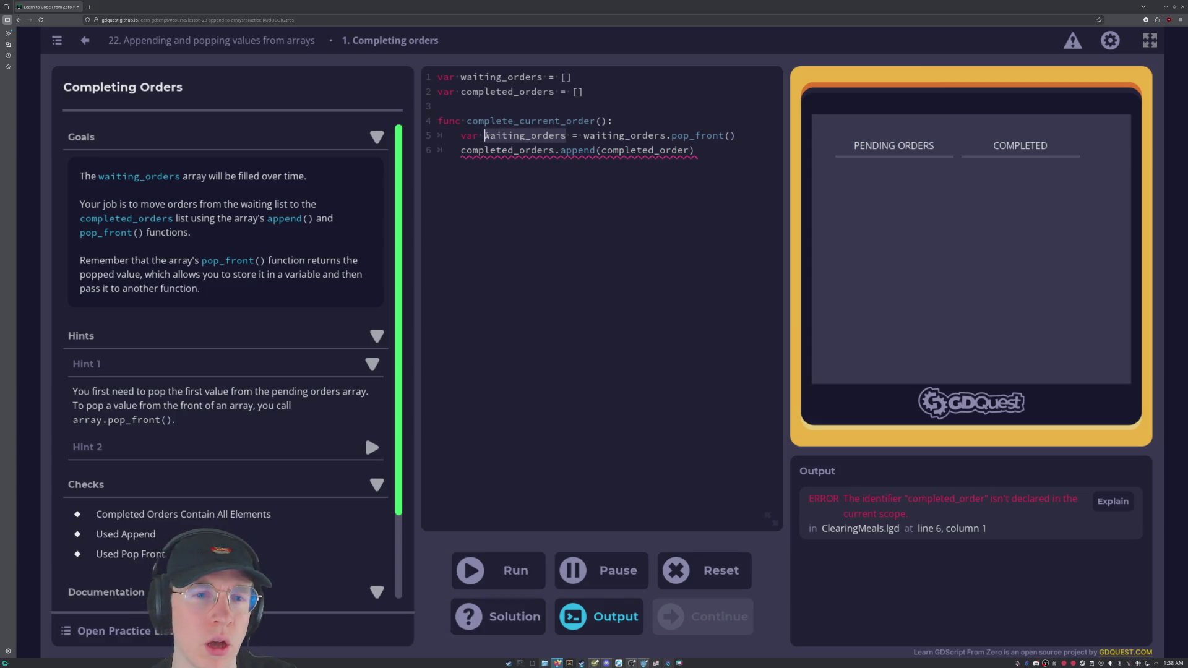
type("complete")
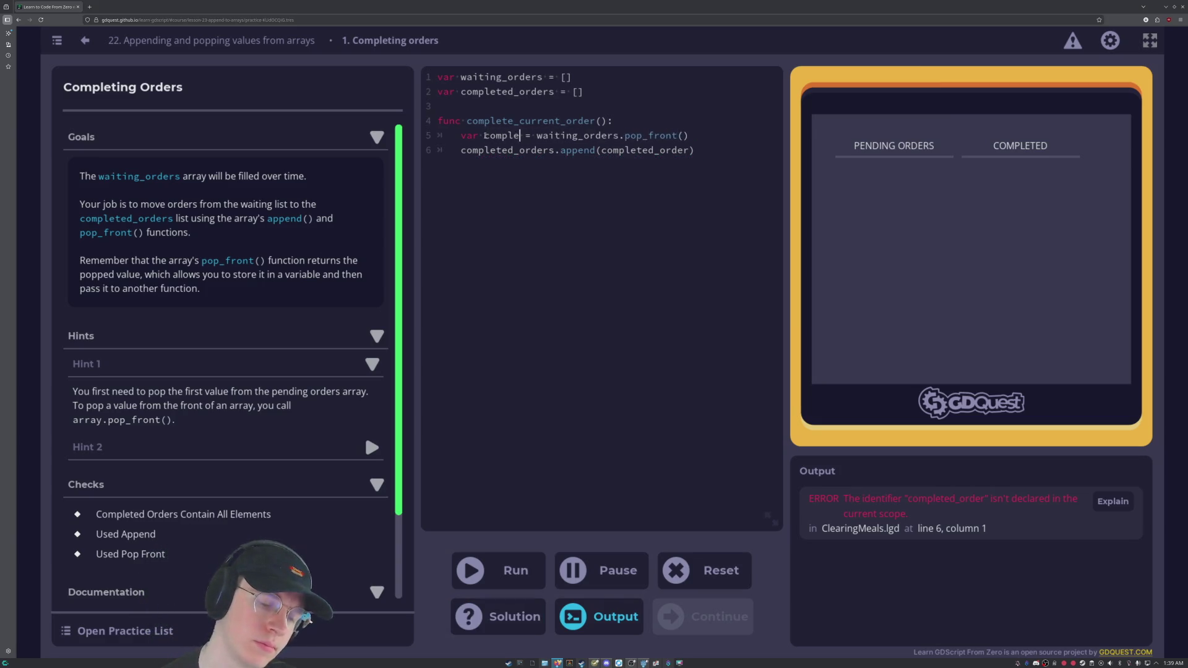
type("d_or")
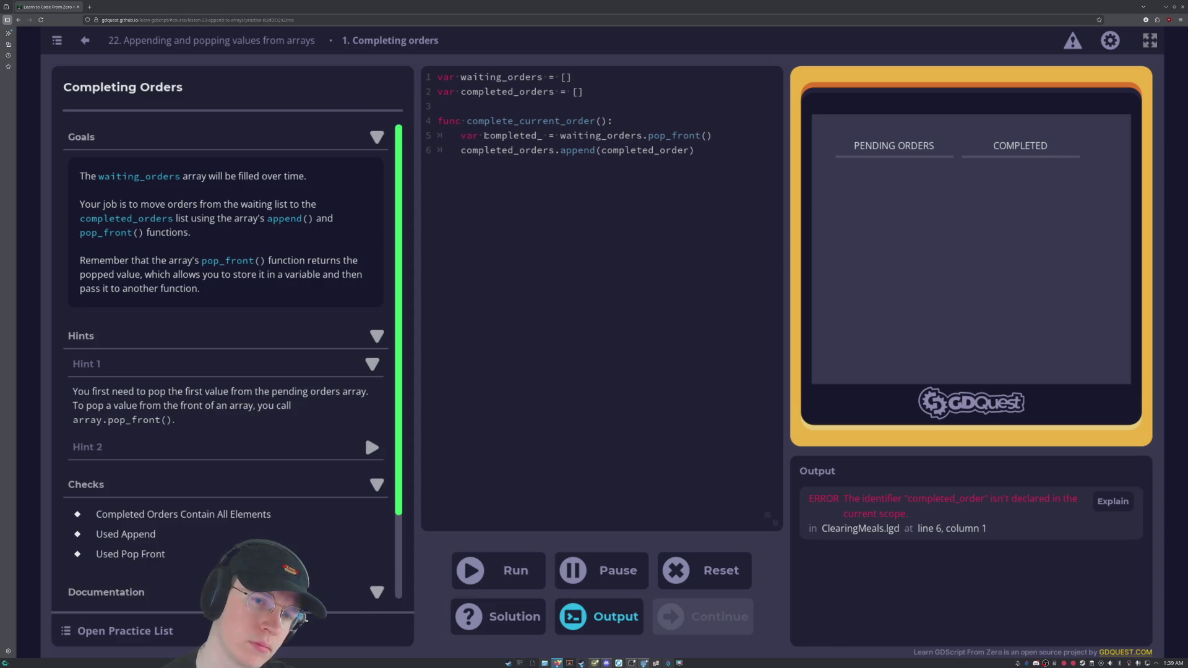
type("der")
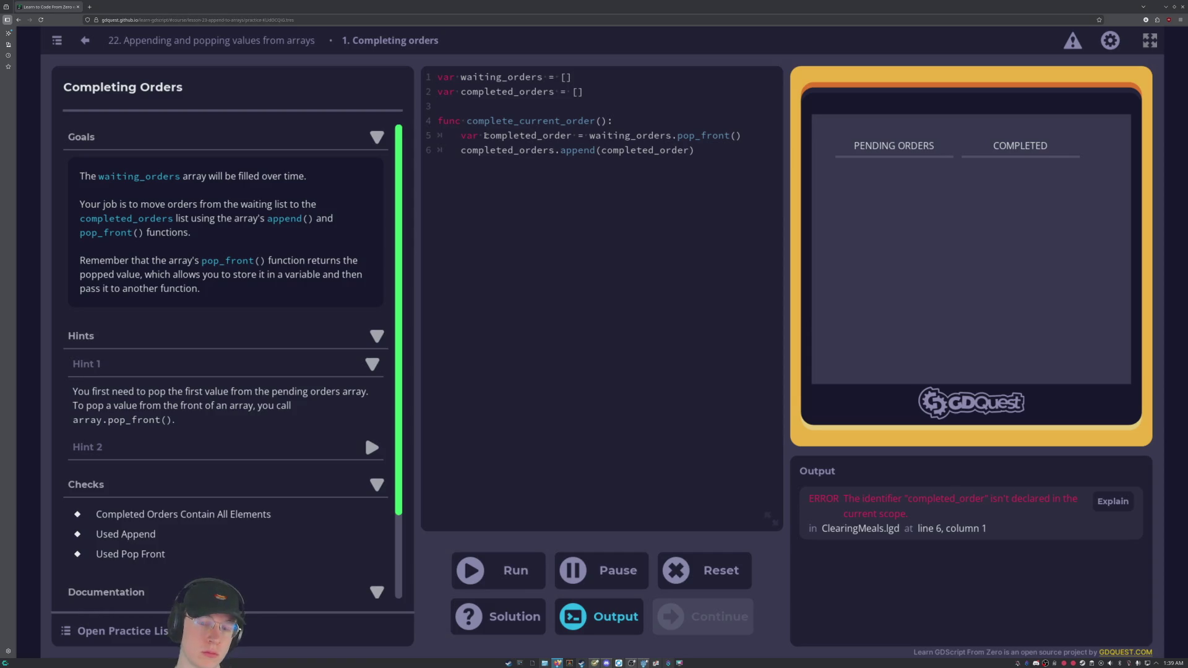
left_click(513, 570)
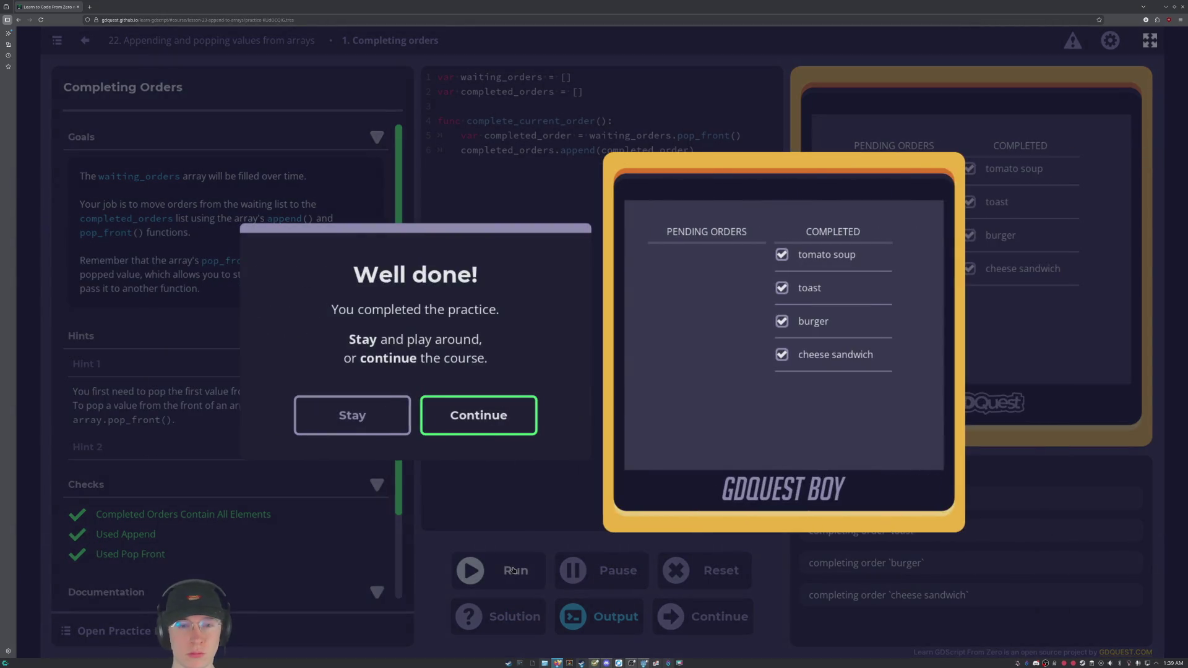
Continue from the Well done dialog to the Clearing Up The Crates practice.
left_click(471, 418)
type("while")
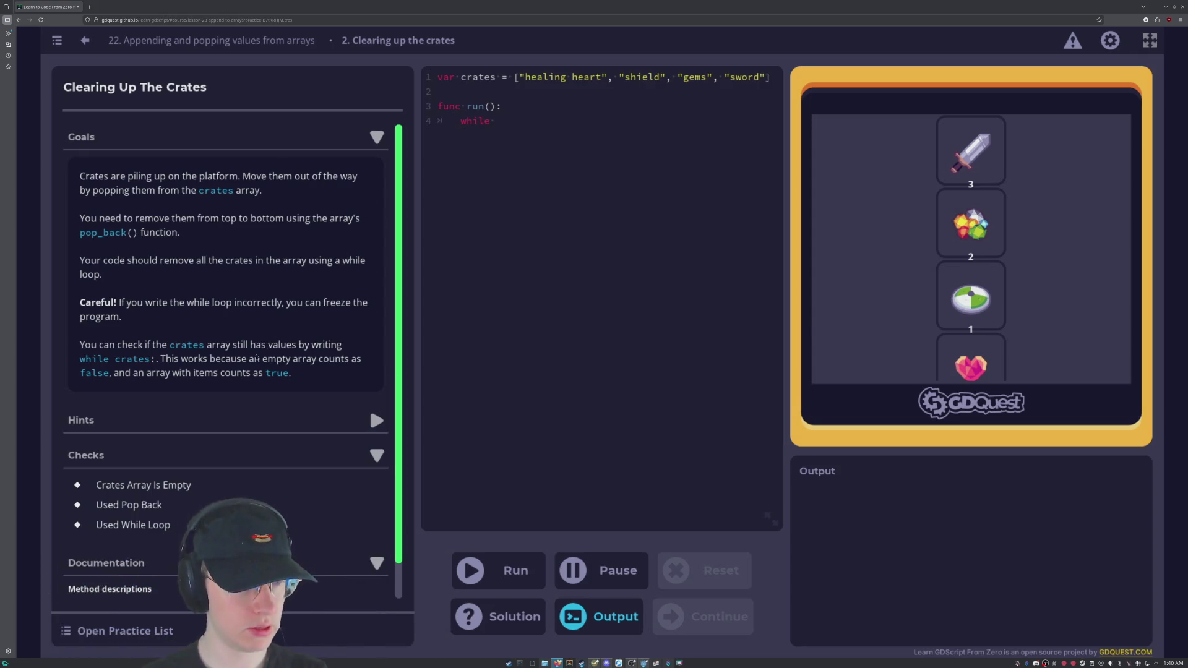
Read Hint 1, Hint 2 and Hint 3 of the crates practice, collapsing each after reading.
scroll(180, 362, "down", 1)
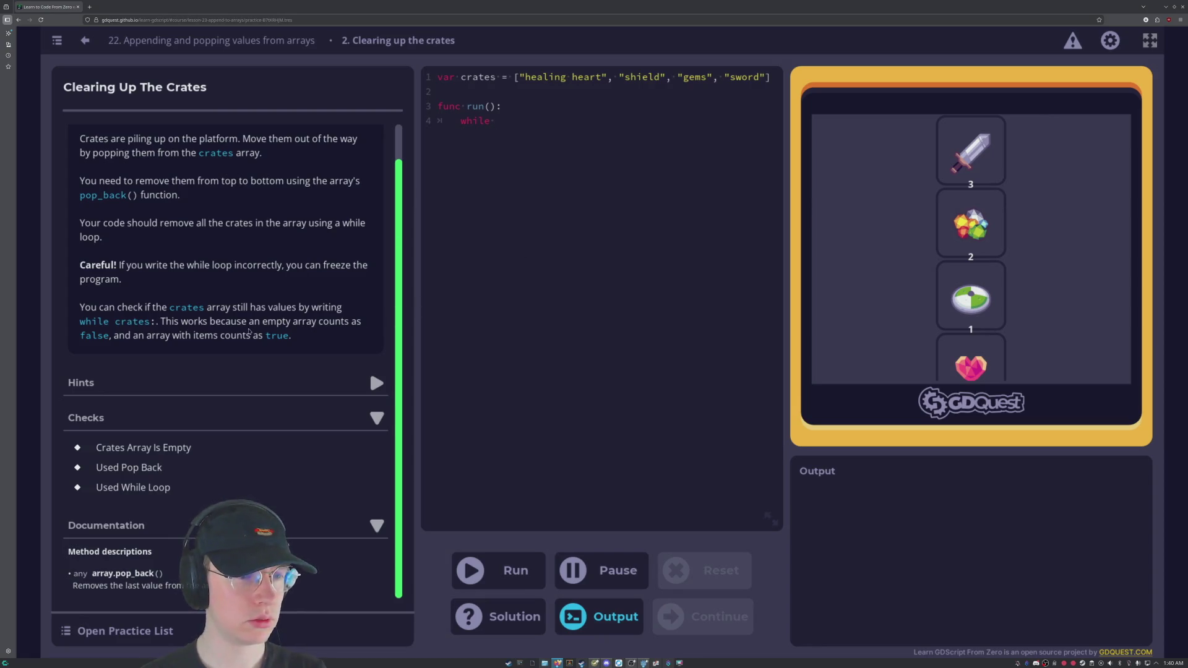
scroll(229, 325, "up", 1)
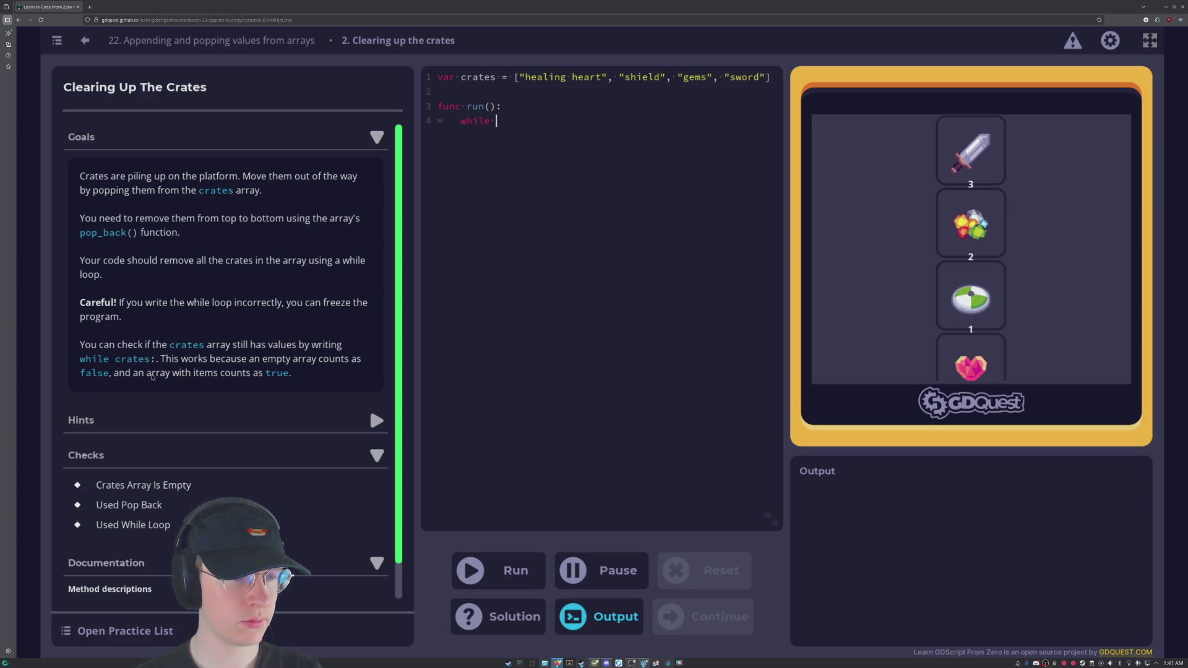
scroll(369, 396, "down", 1)
left_click(367, 385)
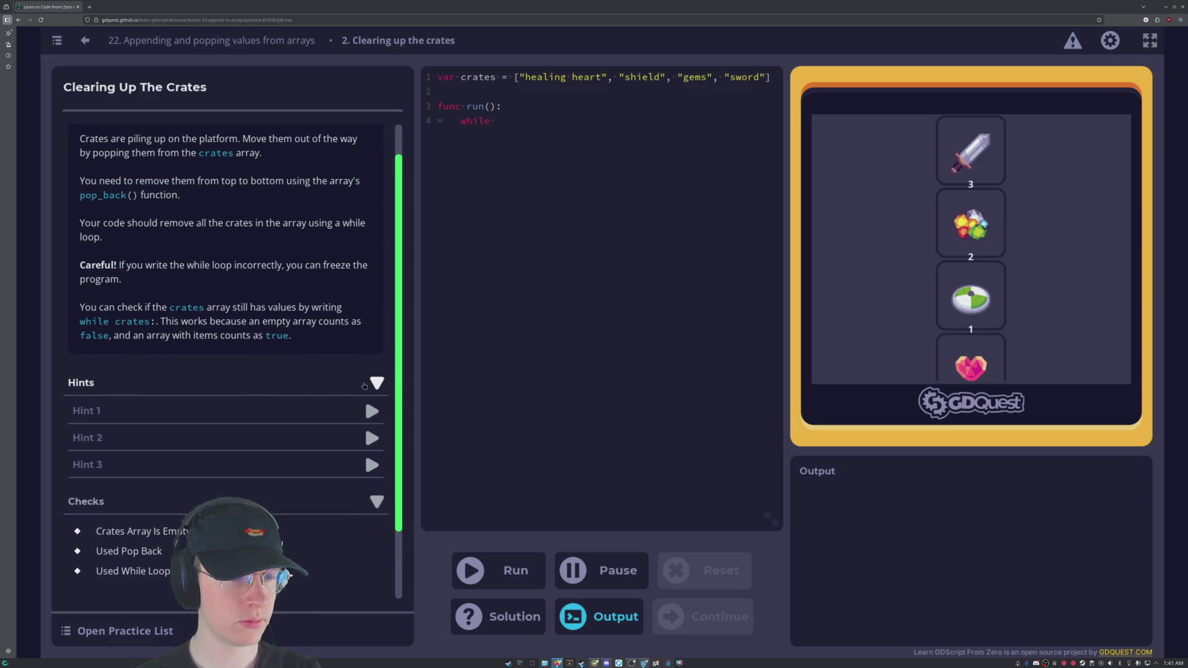
left_click(220, 413)
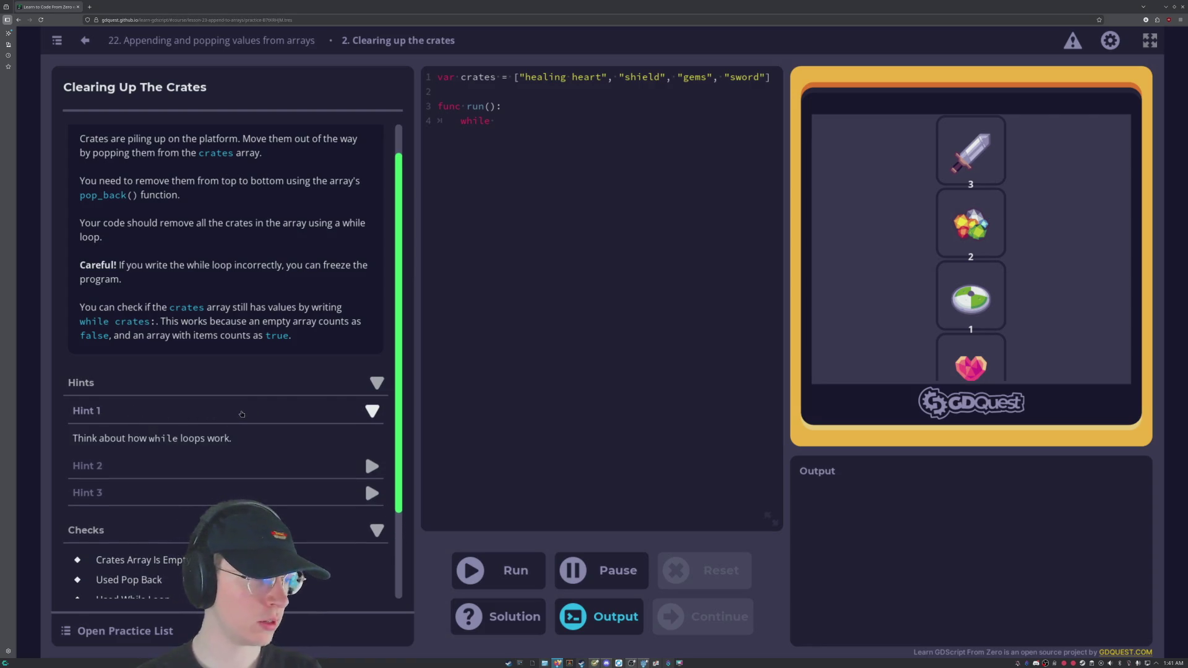
left_click(242, 412)
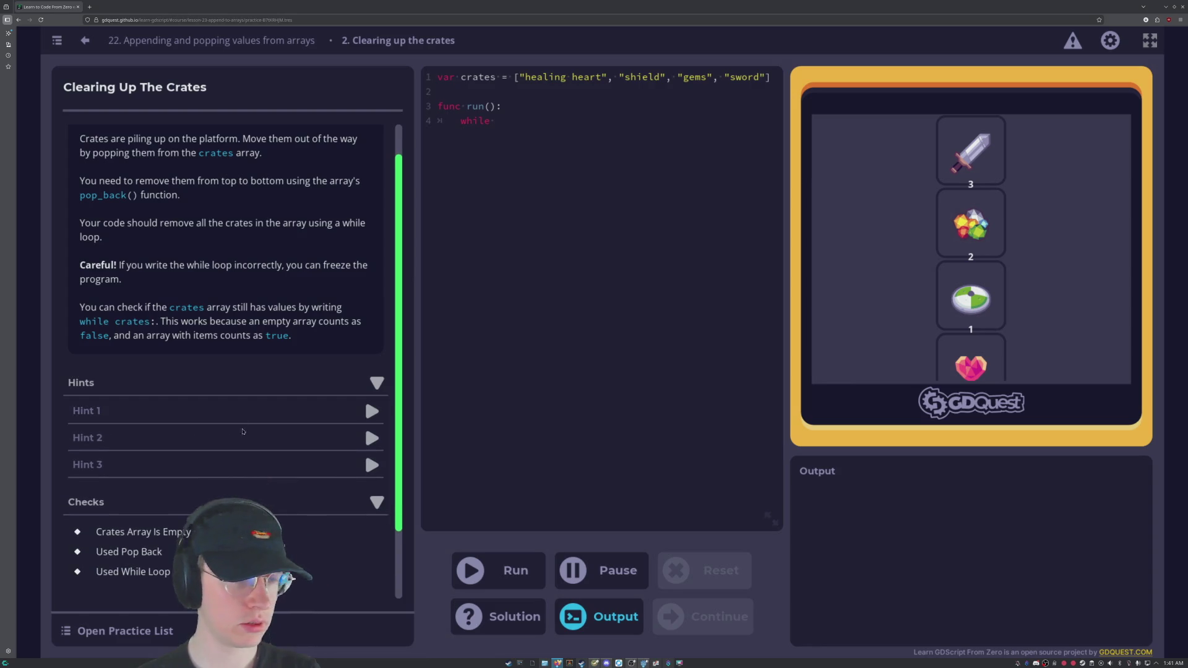
left_click(244, 436)
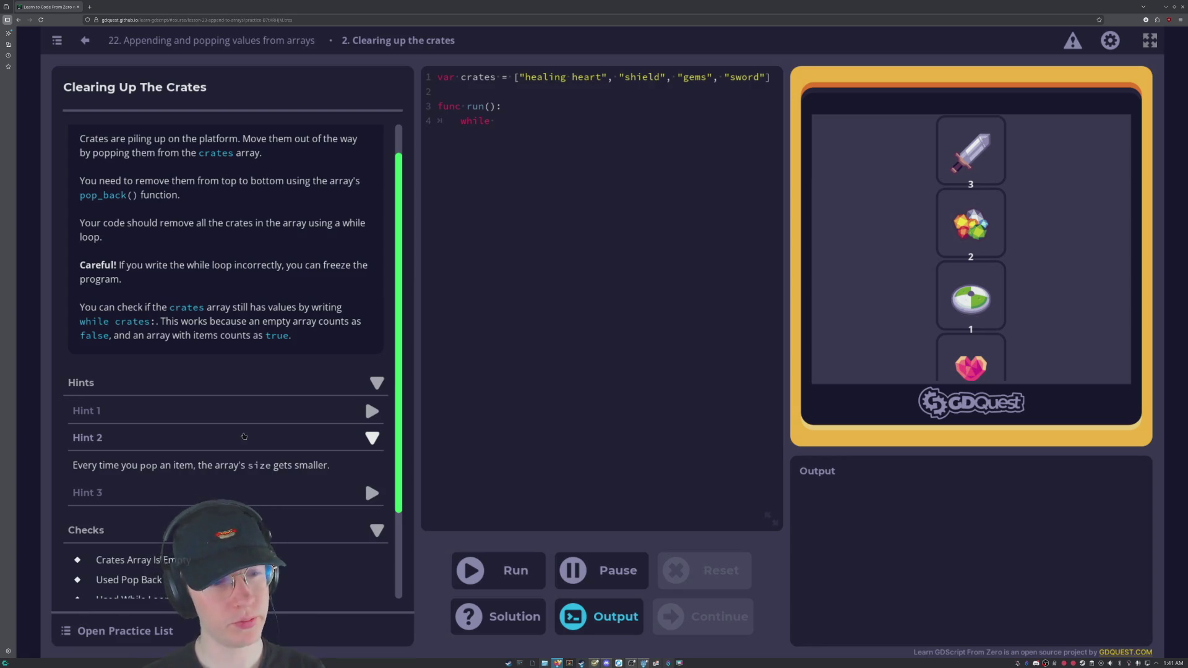
left_click(244, 437)
left_click(242, 473)
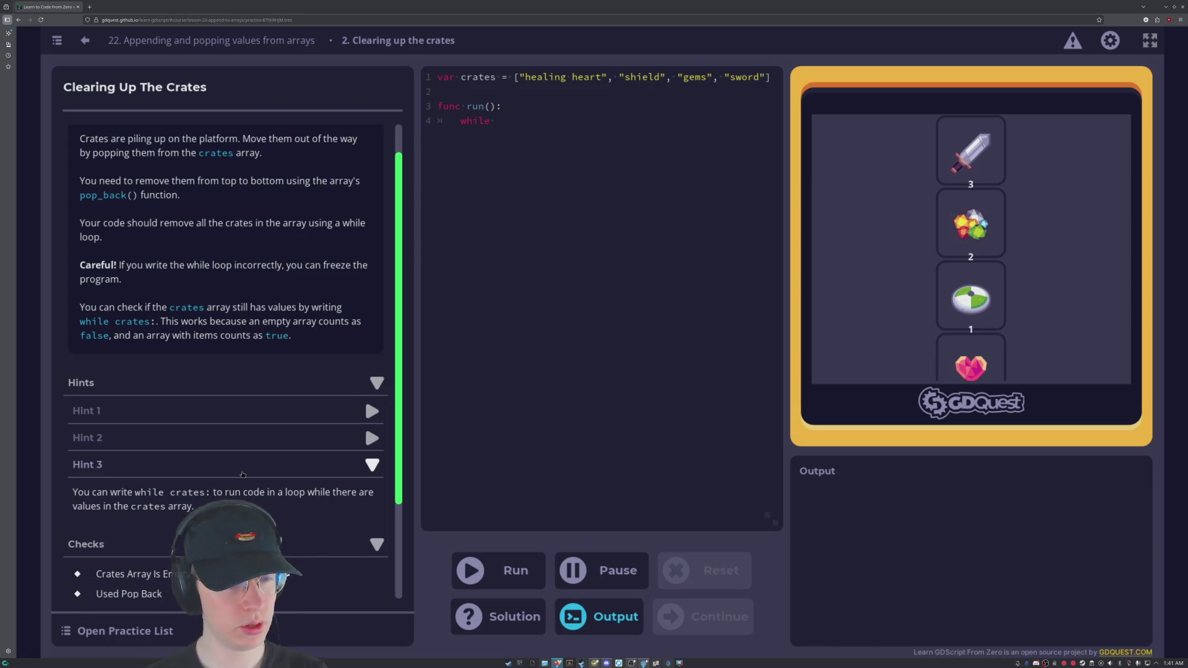
left_click(243, 474)
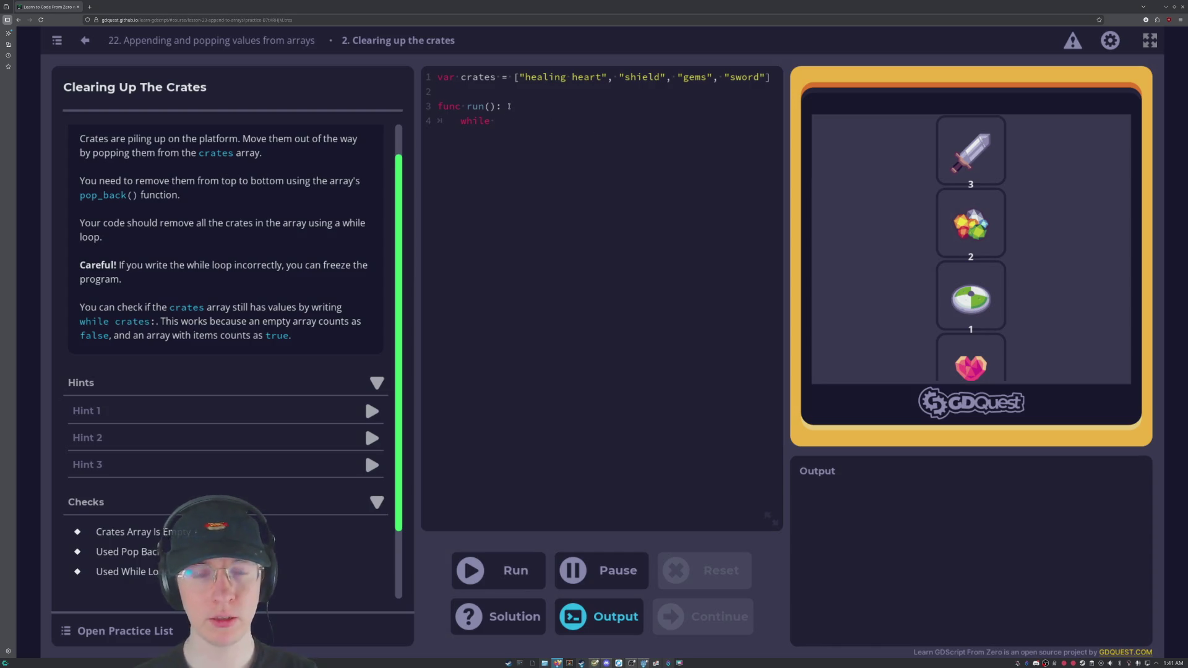
type("crates:")
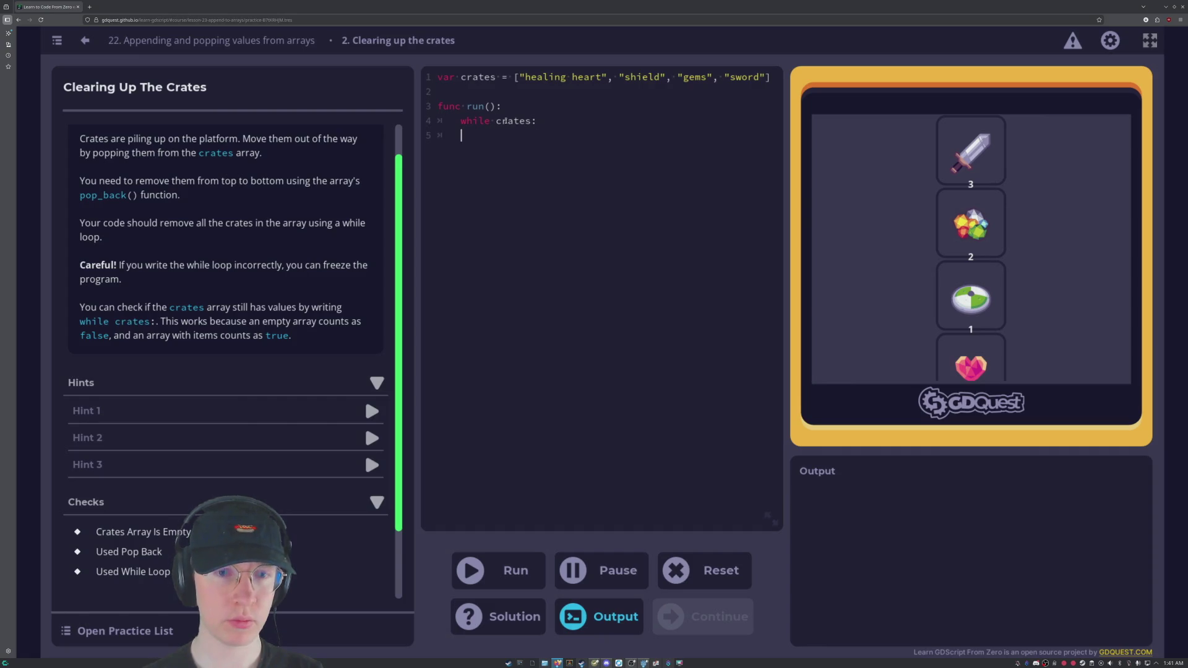
key("Tab")
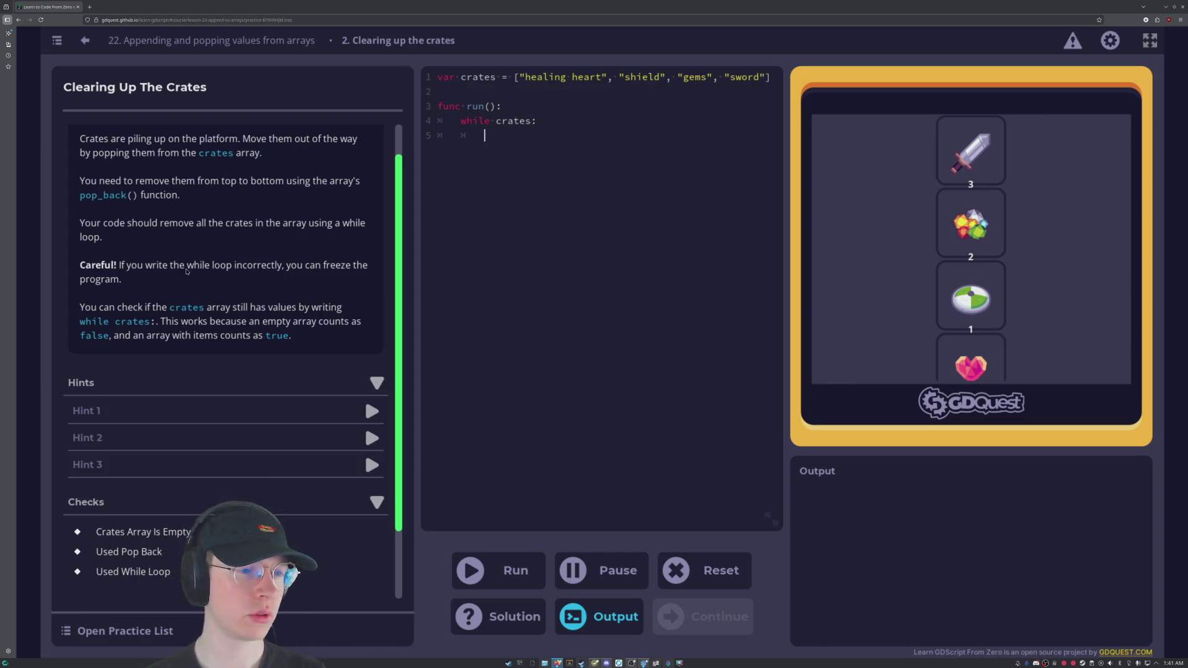
scroll(186, 272, "down", 3)
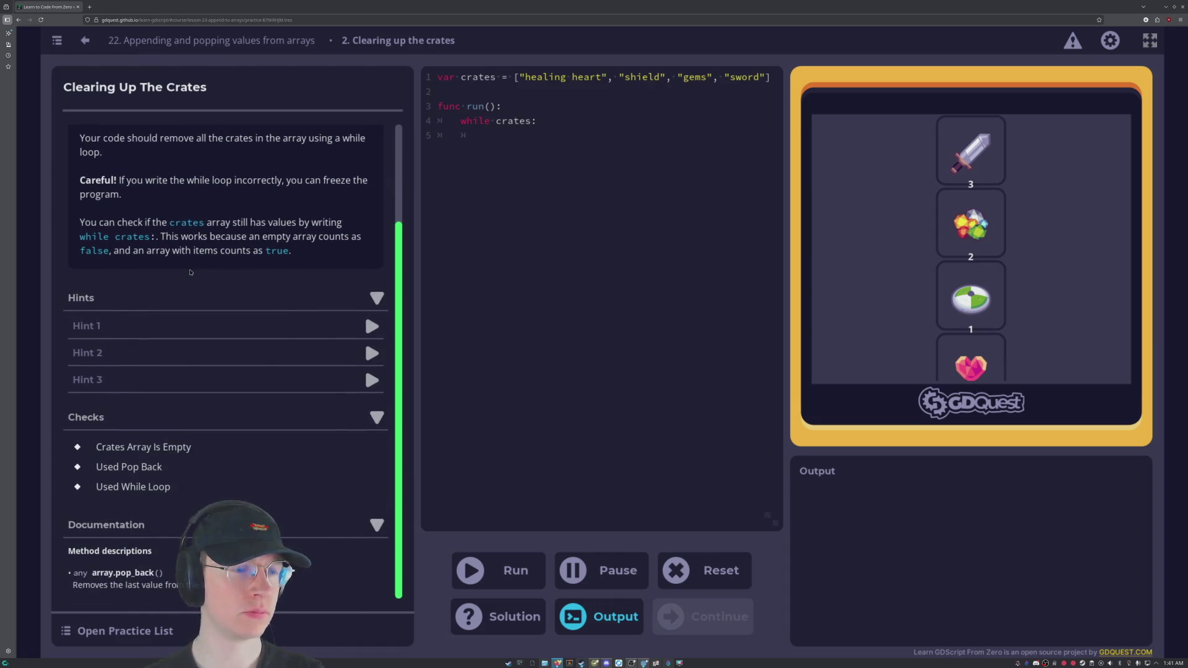
scroll(142, 241, "up", 4)
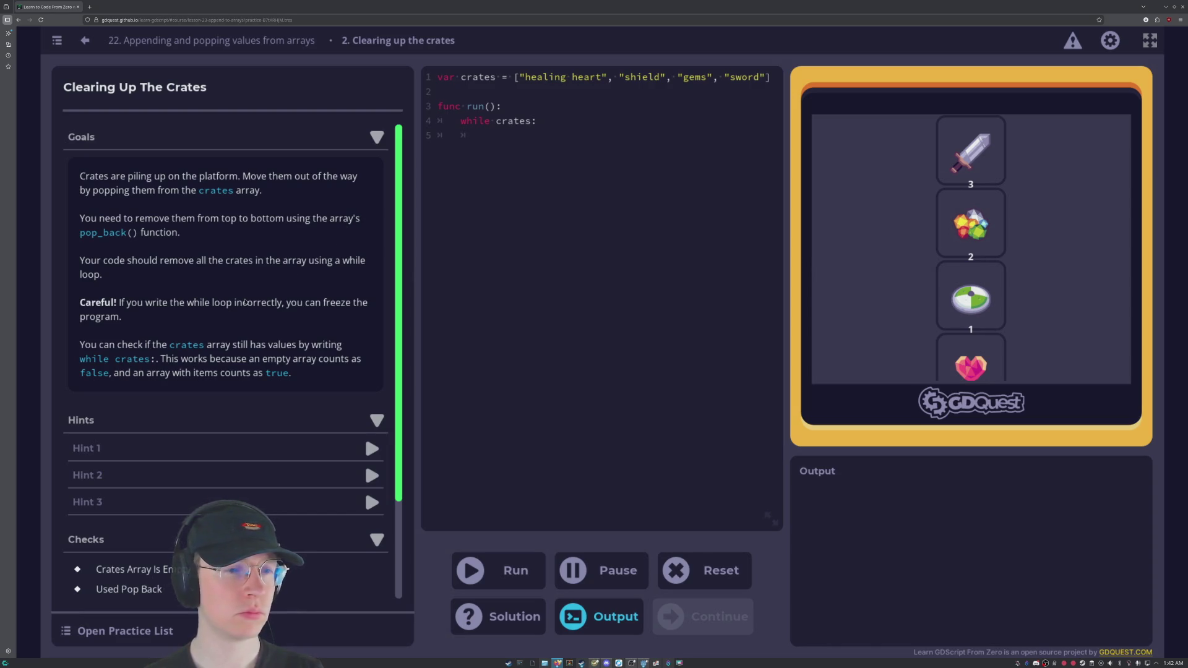
scroll(243, 303, "down", 1)
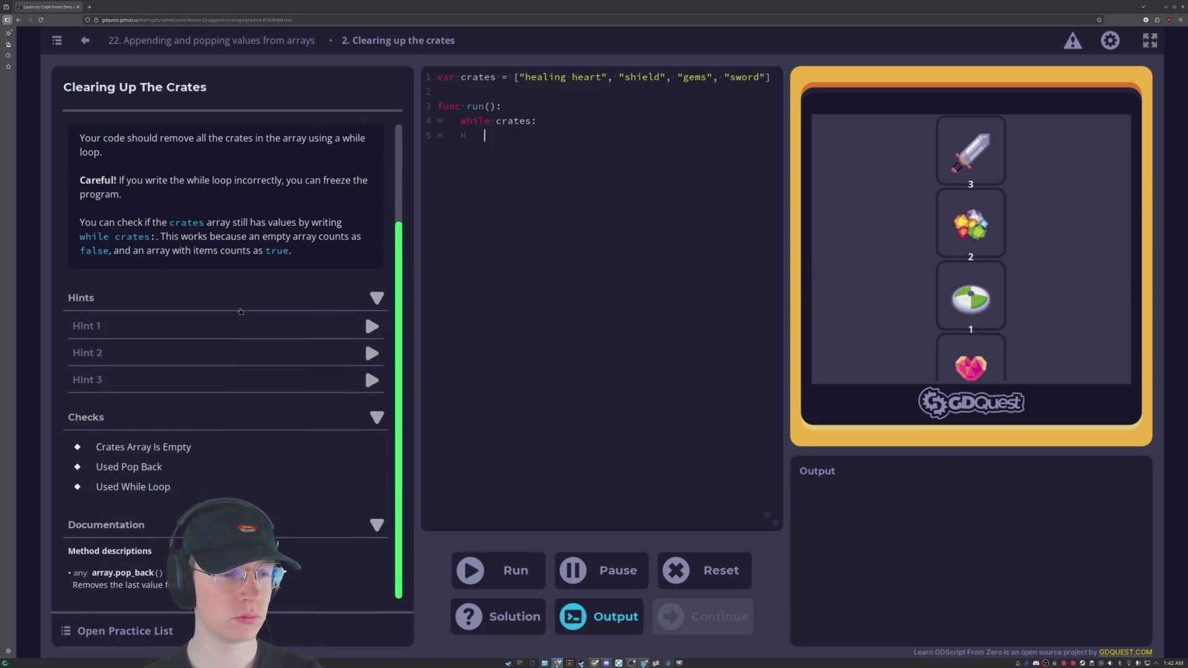
scroll(240, 312, "down", 1)
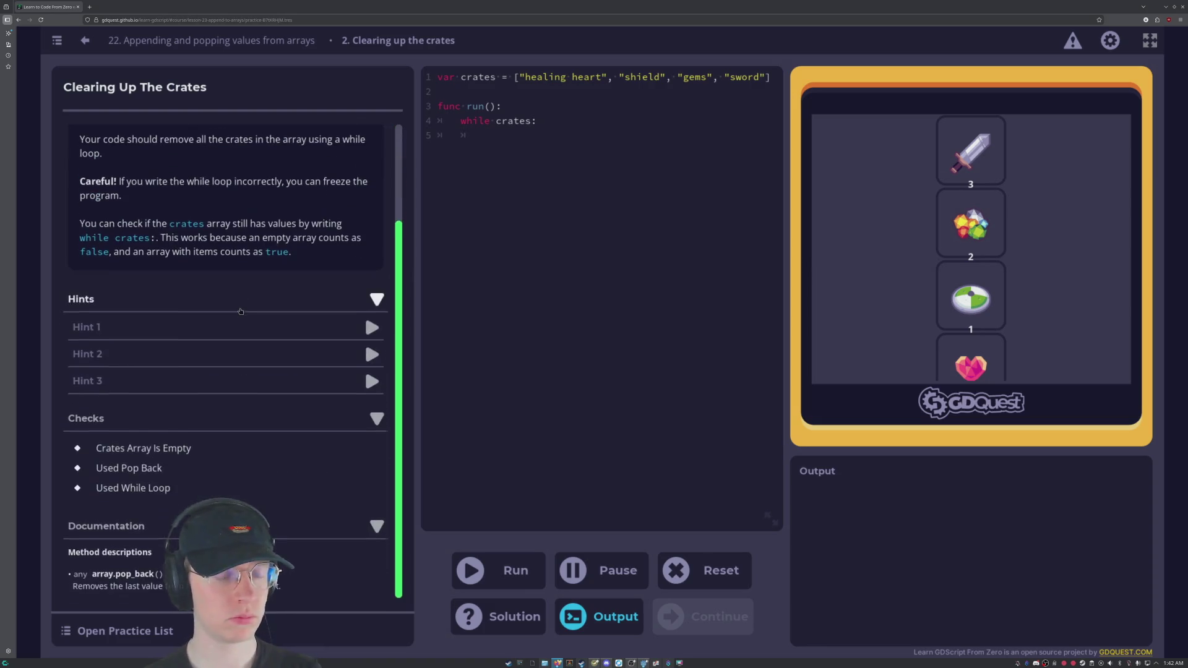
scroll(241, 311, "up", 2)
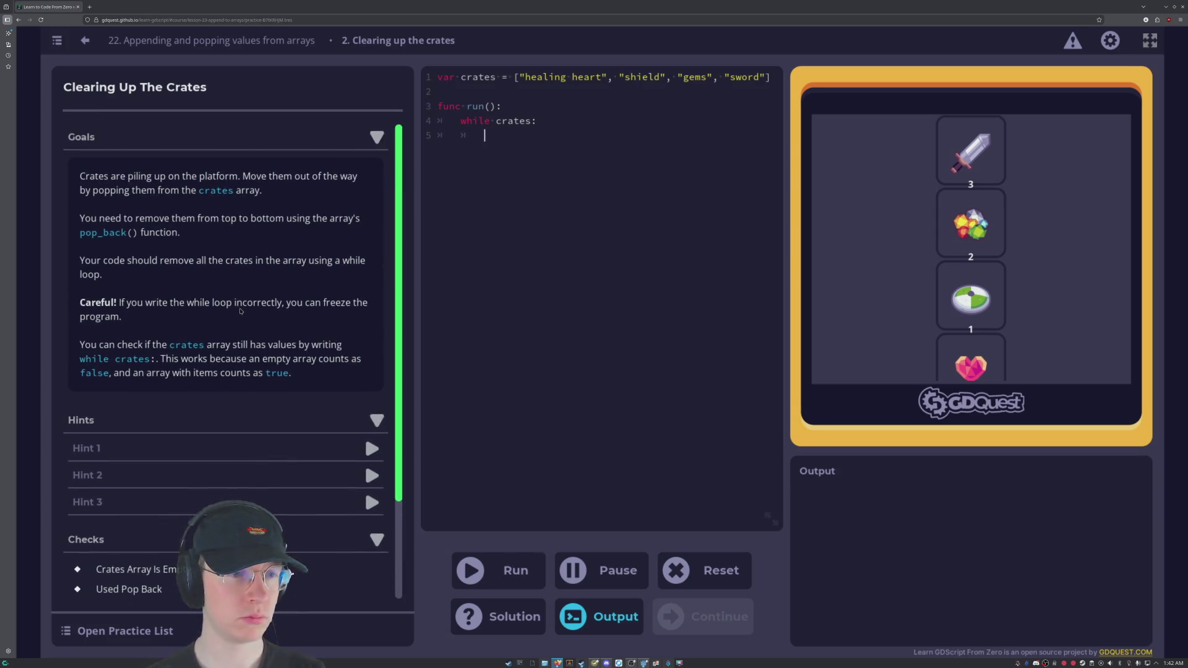
scroll(289, 301, "down", 2)
scroll(289, 301, "up", 2)
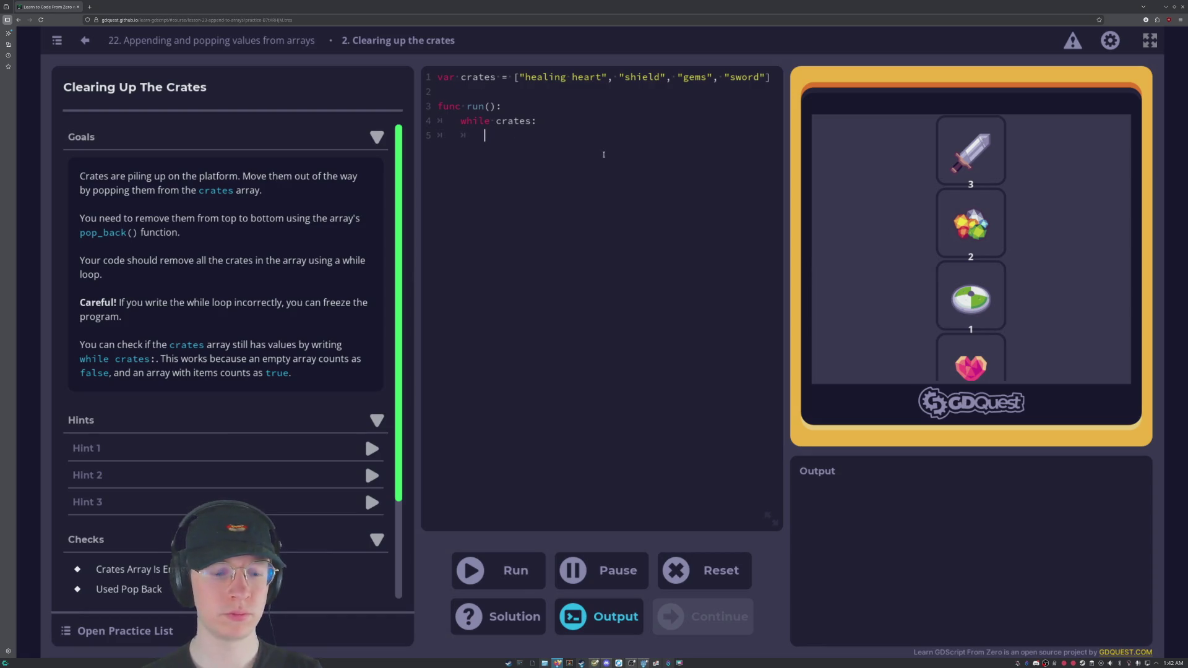
type("crates.")
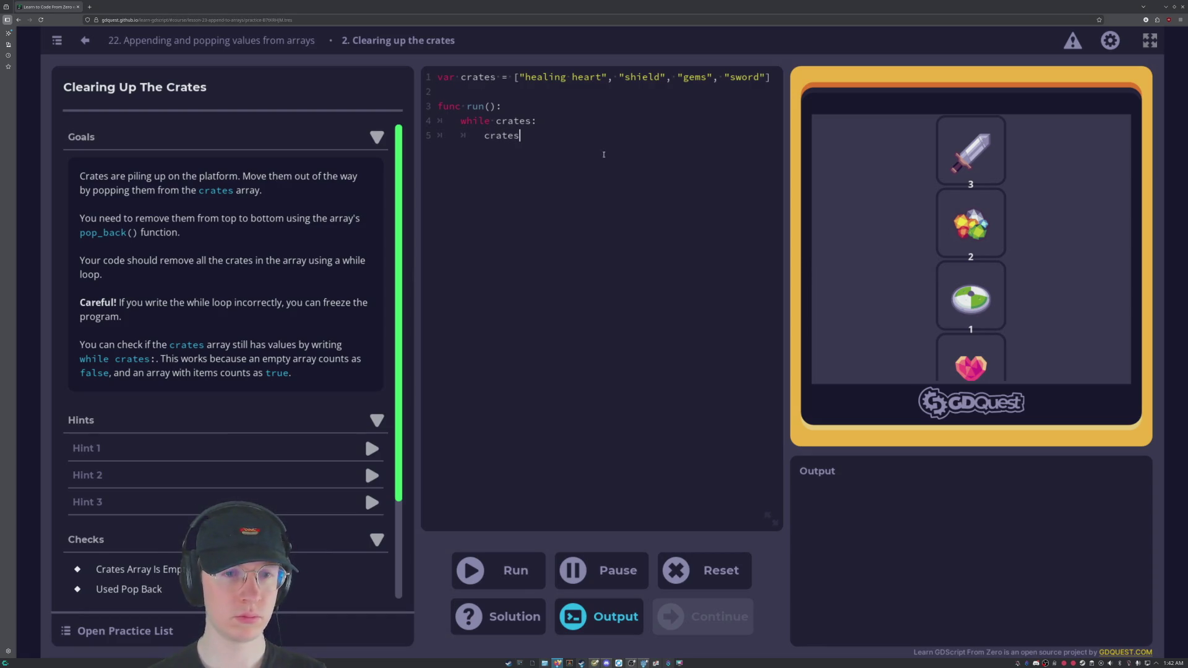
type("pop")
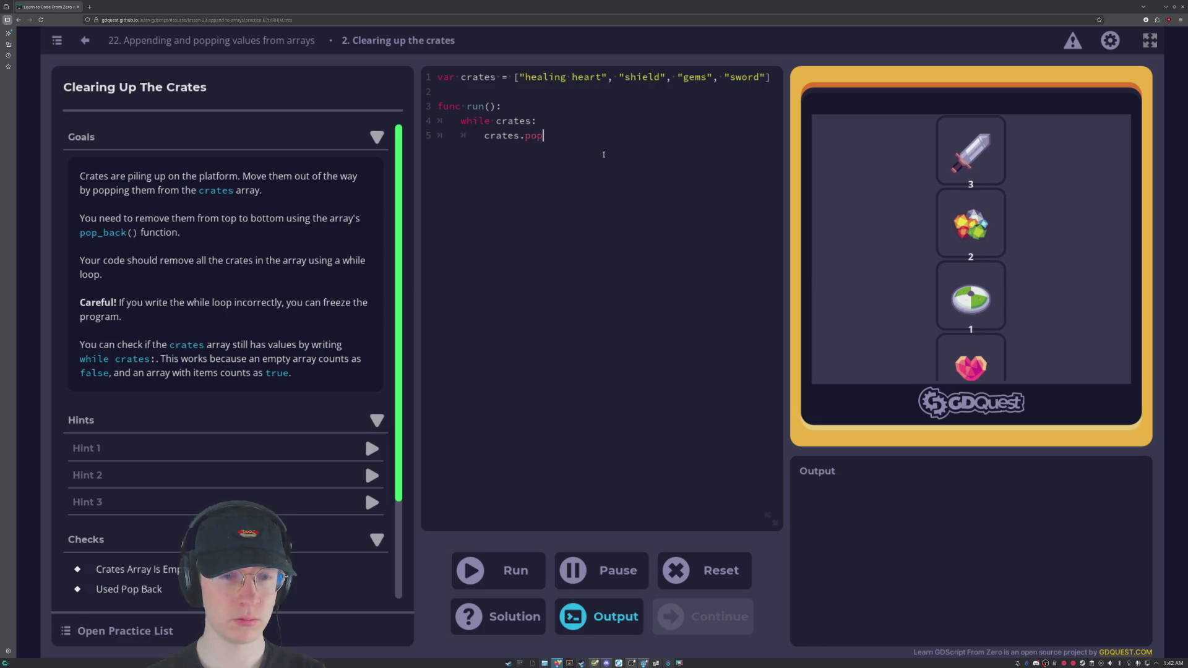
type("_bac")
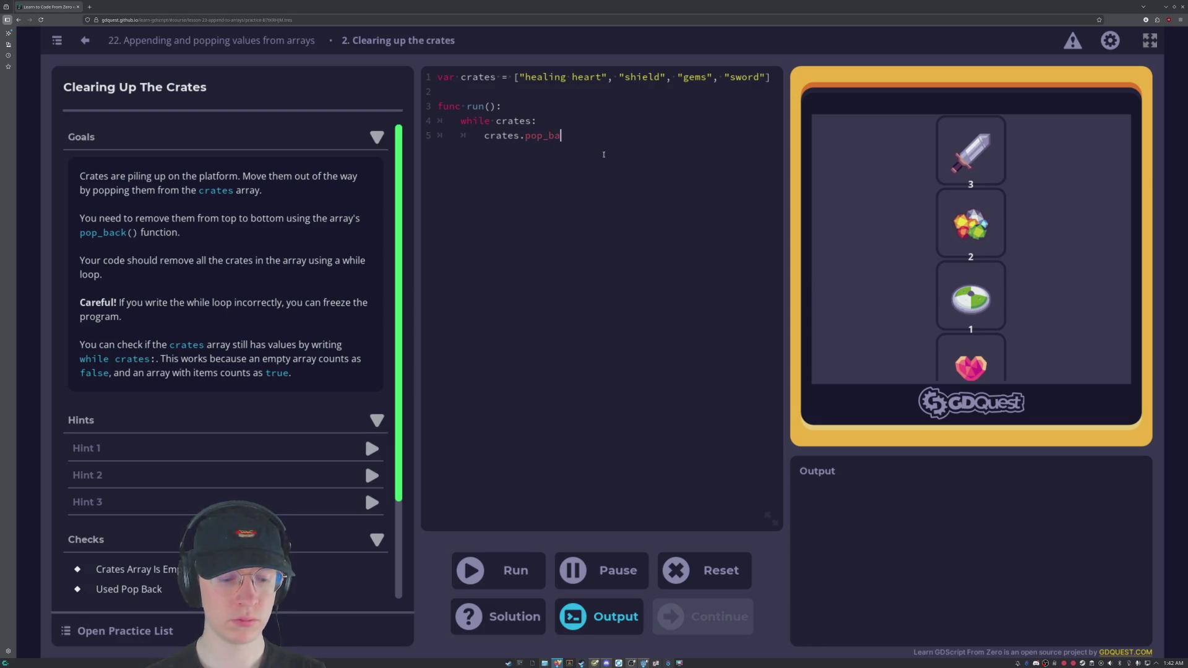
Replace the unfinished pop_bac on line 5 with crates.pop_back(crates) and run the code.
key("BackSpace")
key("BackSpace")
key("BackSpace")
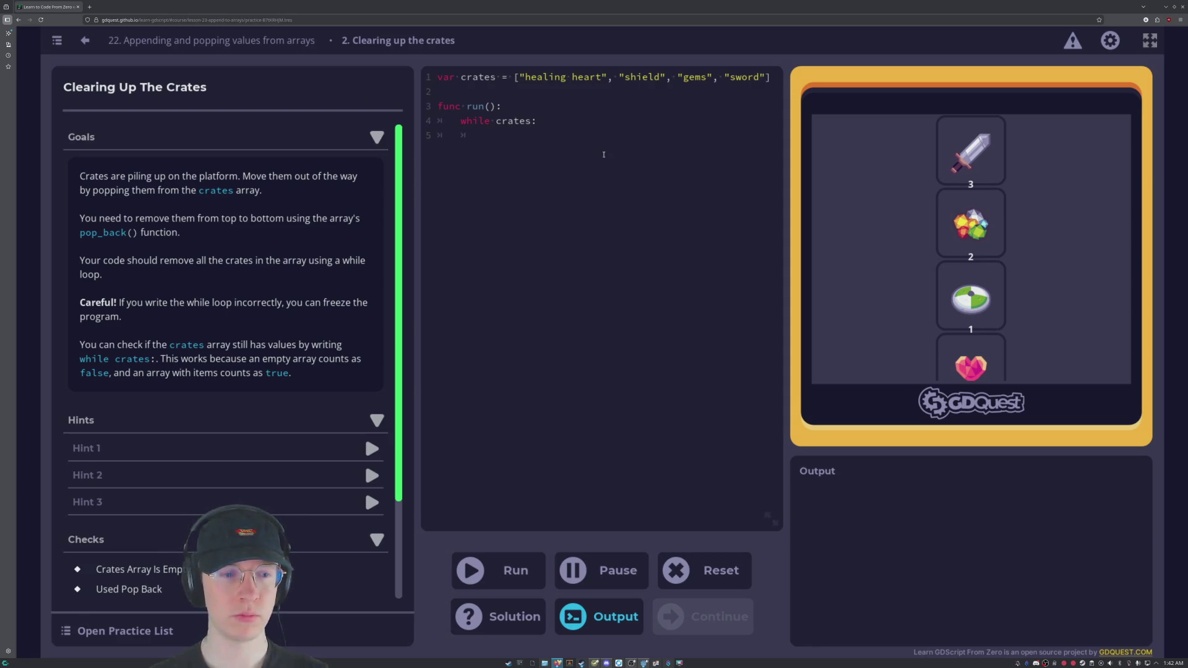
type("crates")
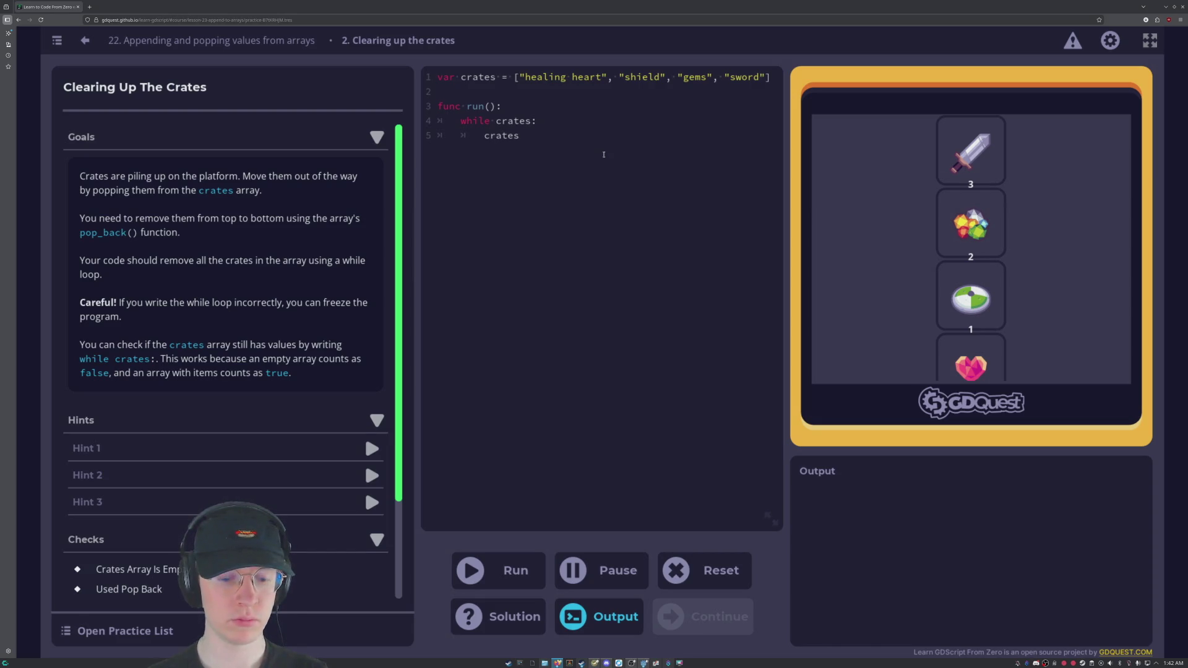
type(".pop_back")
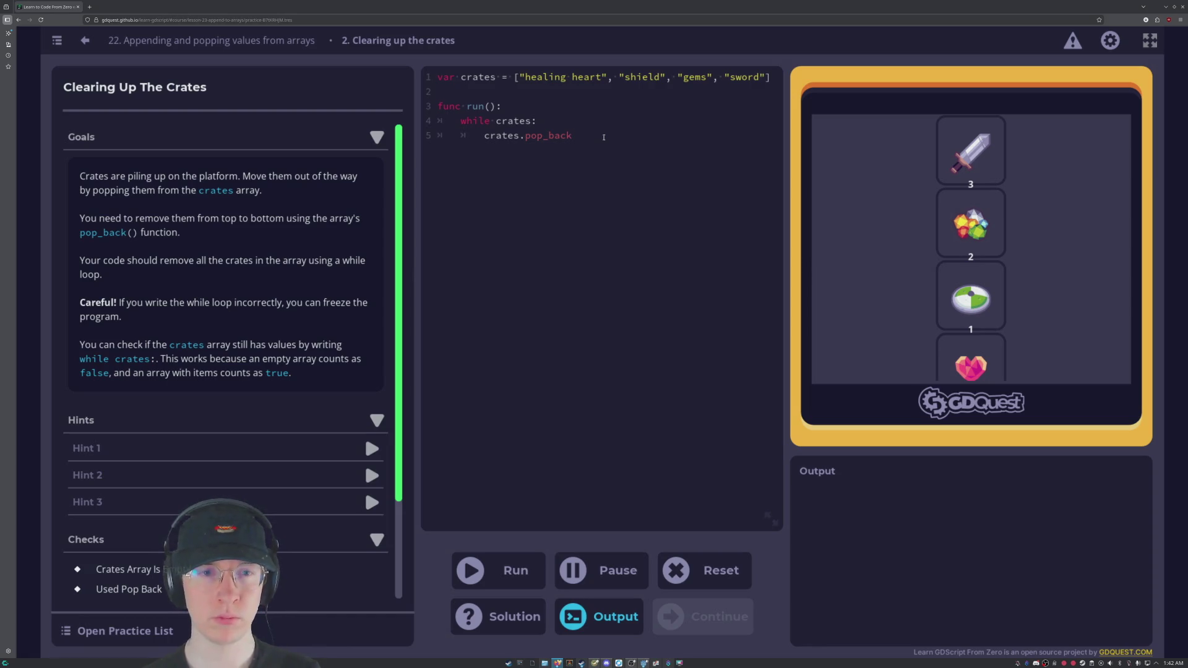
type("(crates")
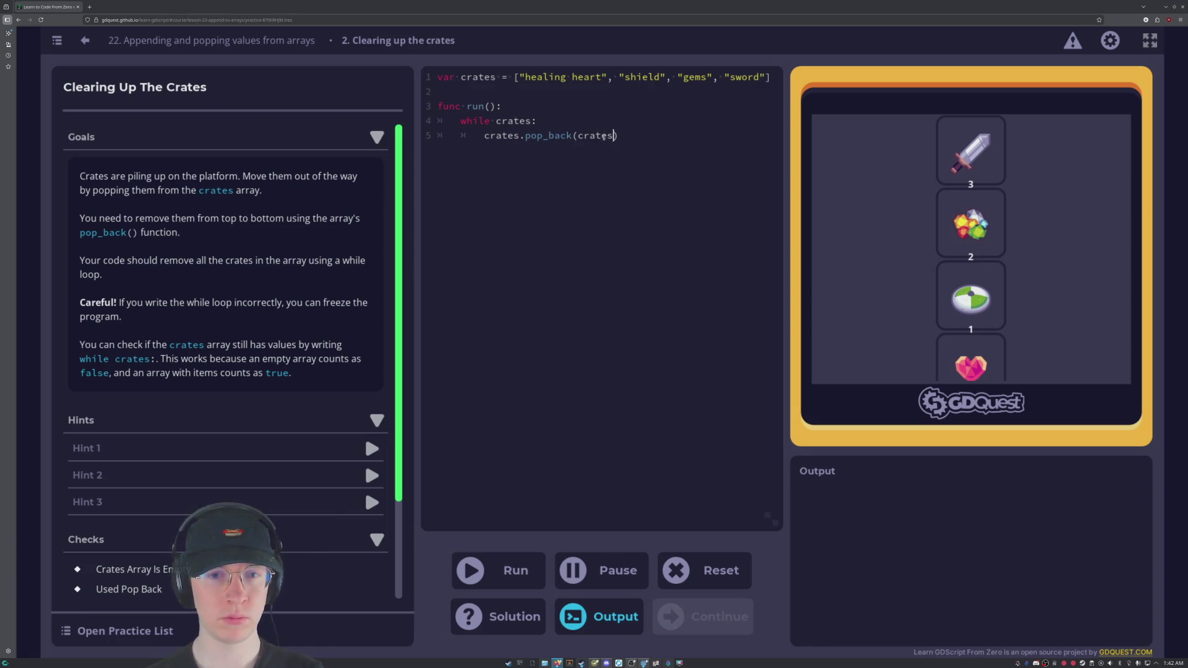
type(")")
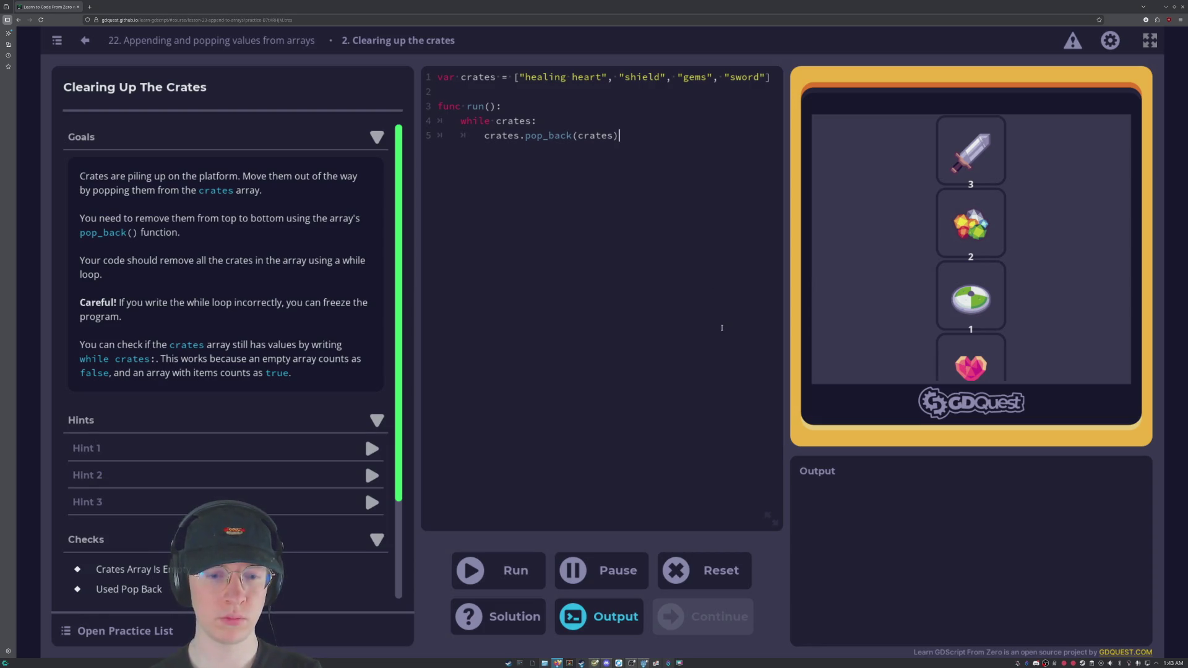
left_click(500, 580)
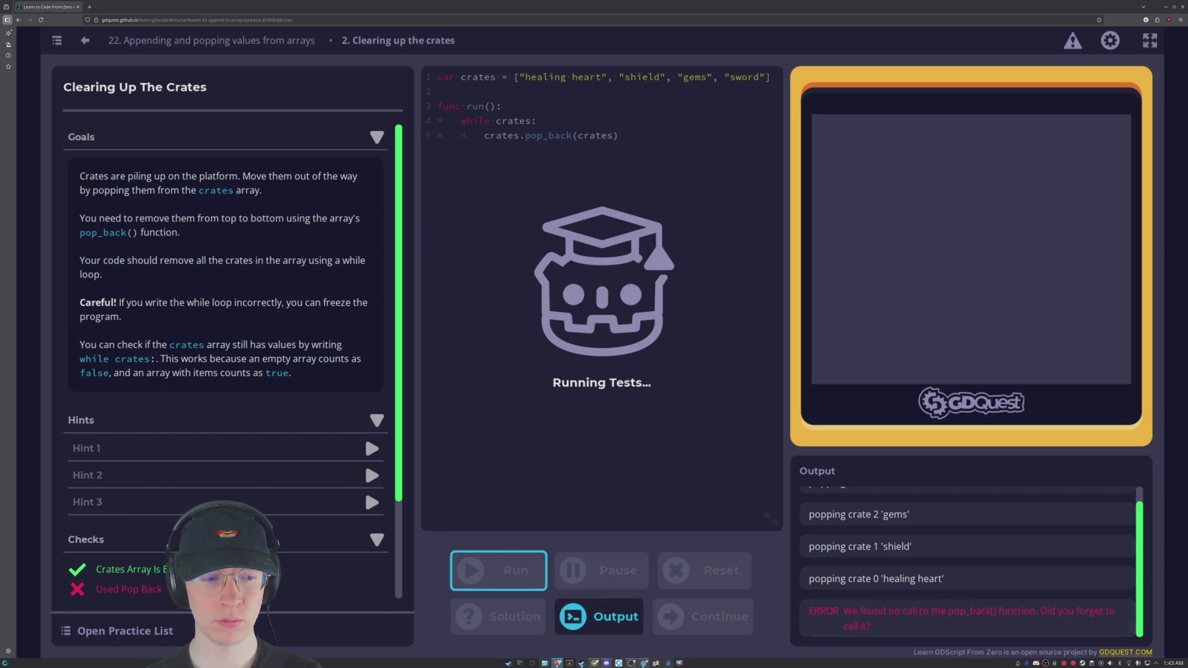
Review the failed Used Pop Back check, reset the practice and delete the old loop code.
scroll(160, 527, "down", 2)
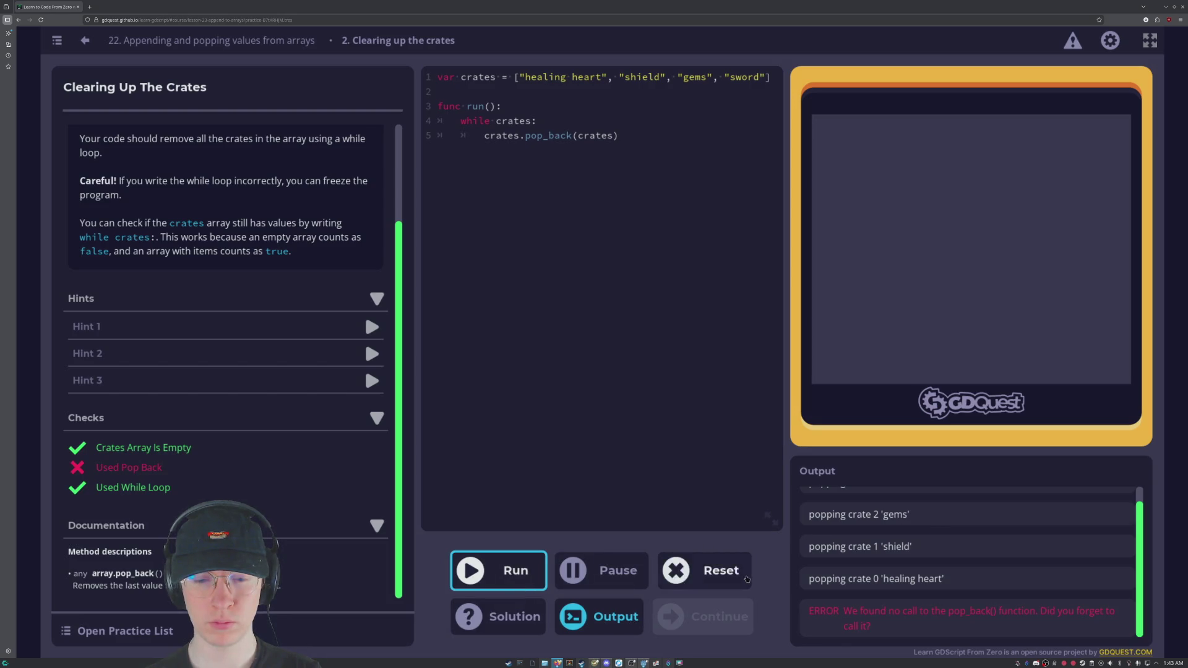
left_click(747, 579)
left_click_drag(618, 135, 496, 121)
key("BackSpace")
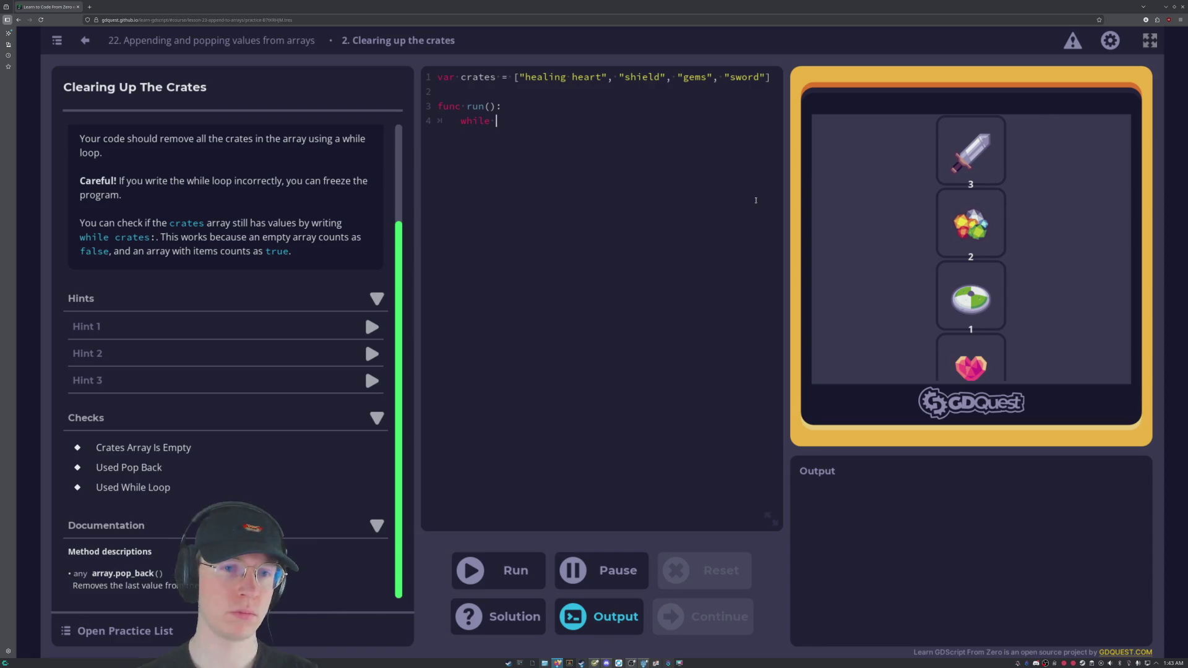
Retype line 4 as while crates: and start the indented body crates.pop_back on line 5.
type("cra")
key("BackSpace")
key("BackSpace")
key("BackSpace")
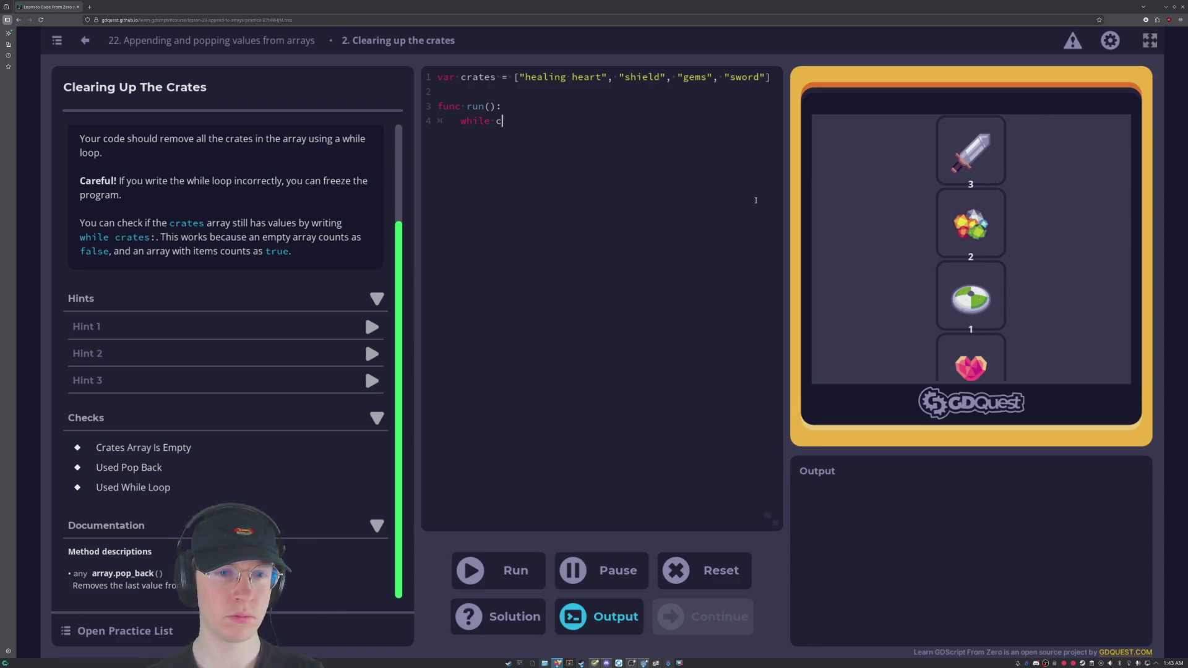
type("crates:")
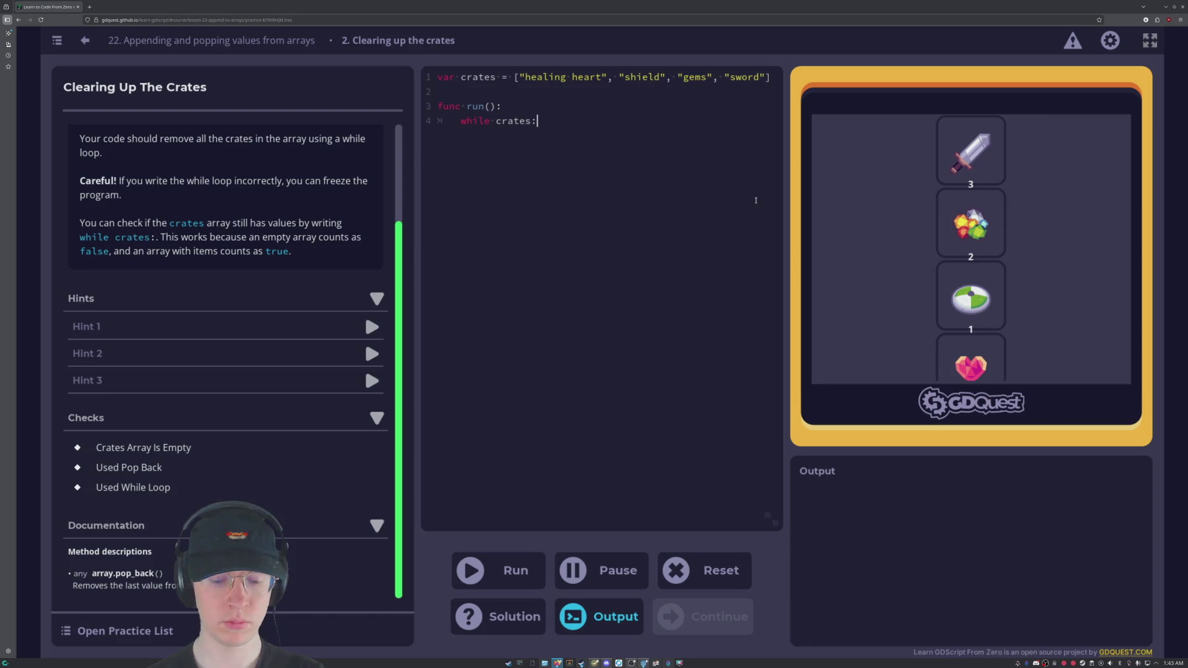
key("Tab")
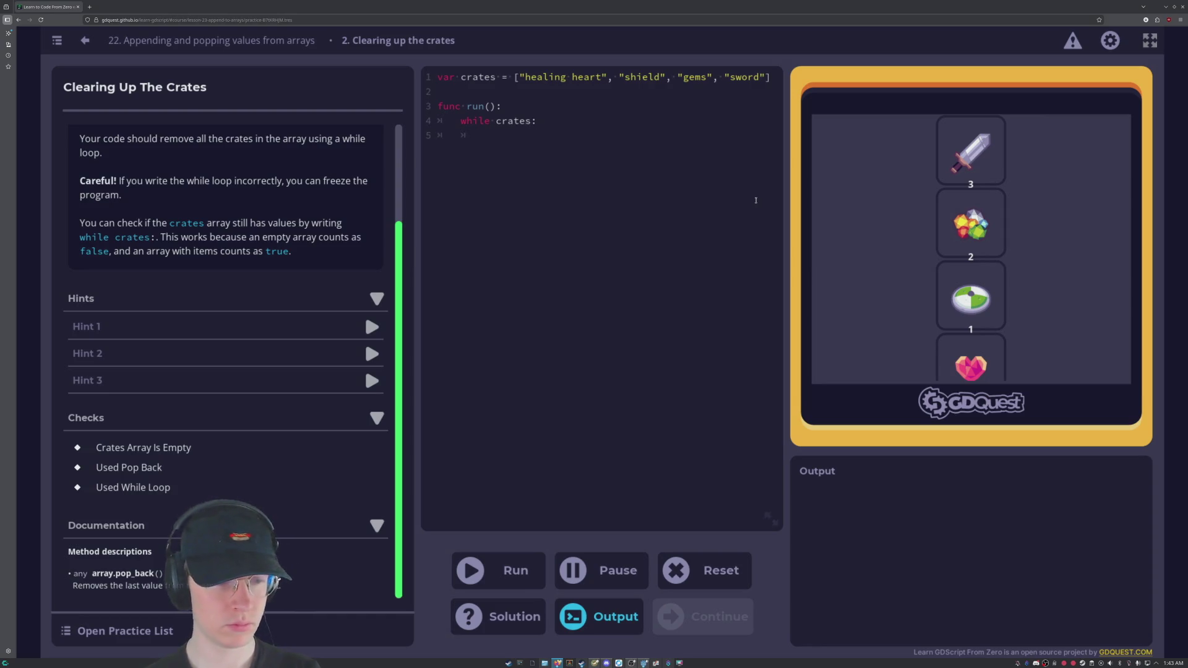
type("cr")
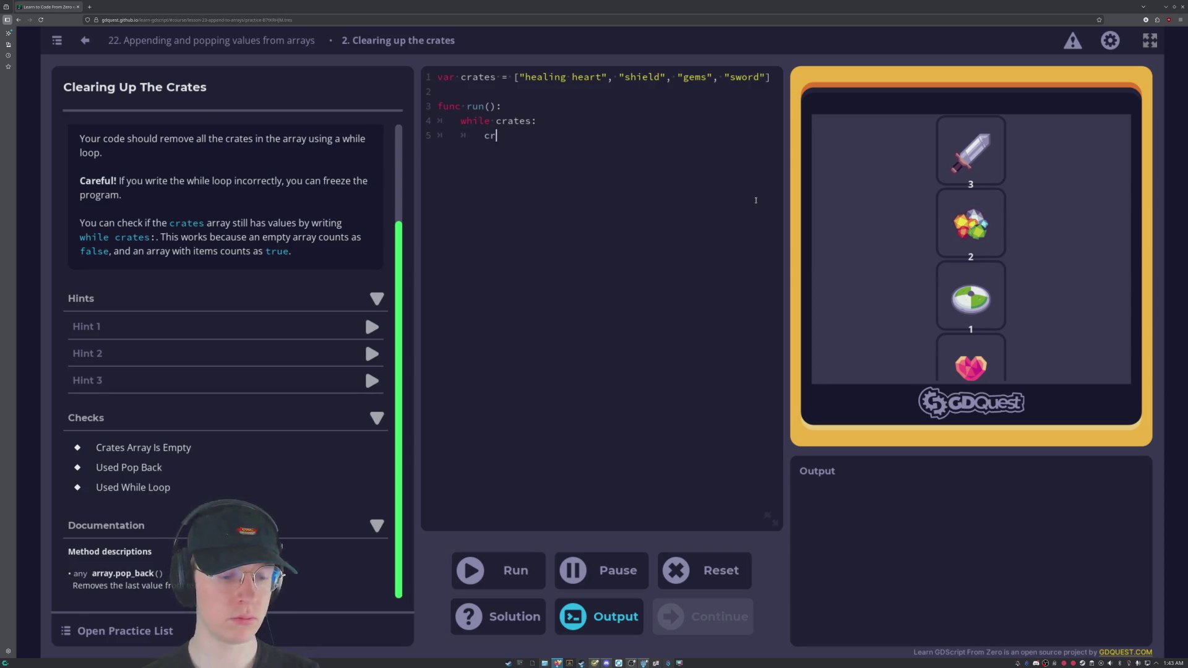
type("ates.")
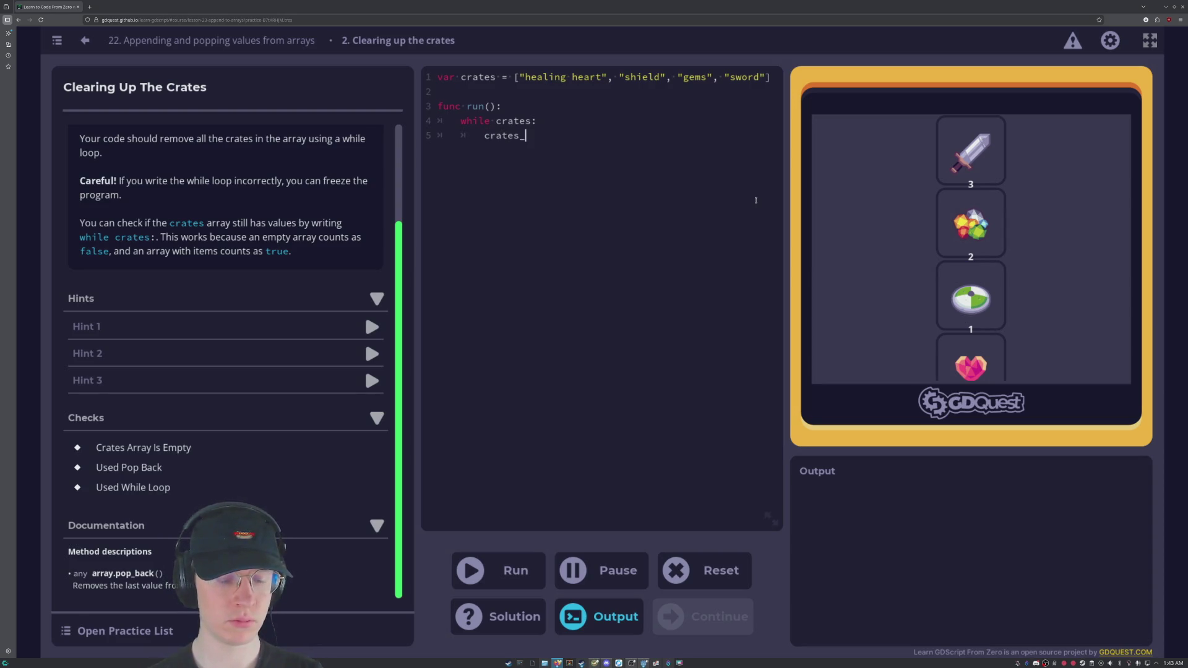
key("BackSpace")
type(".")
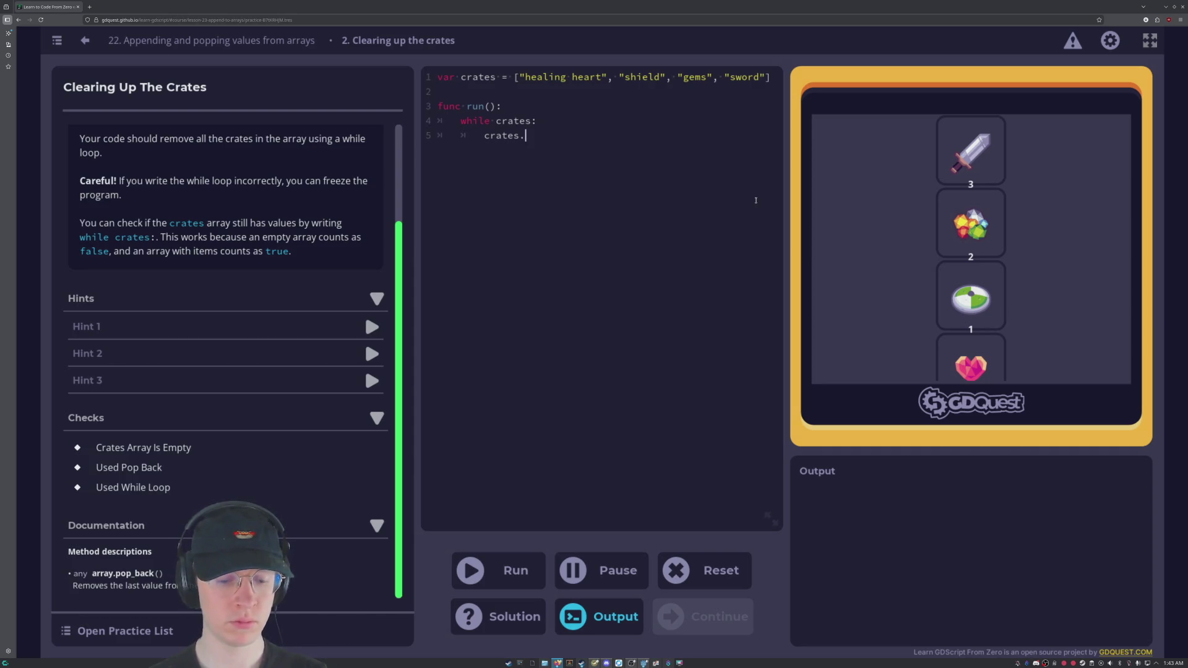
type("pop_back")
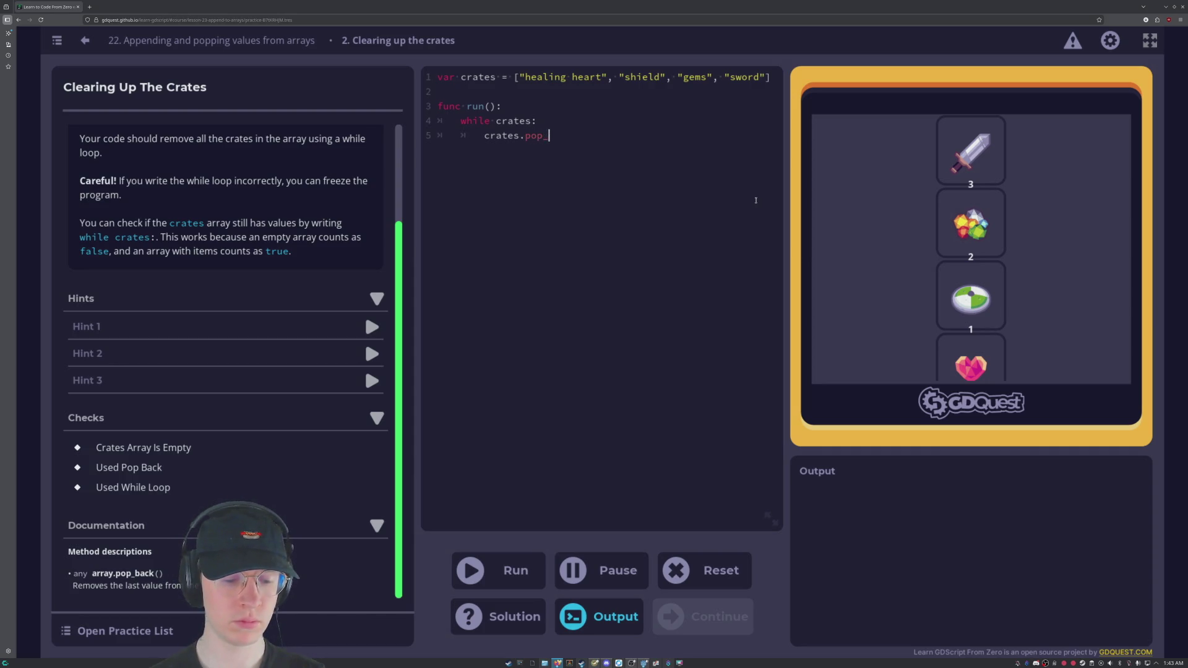